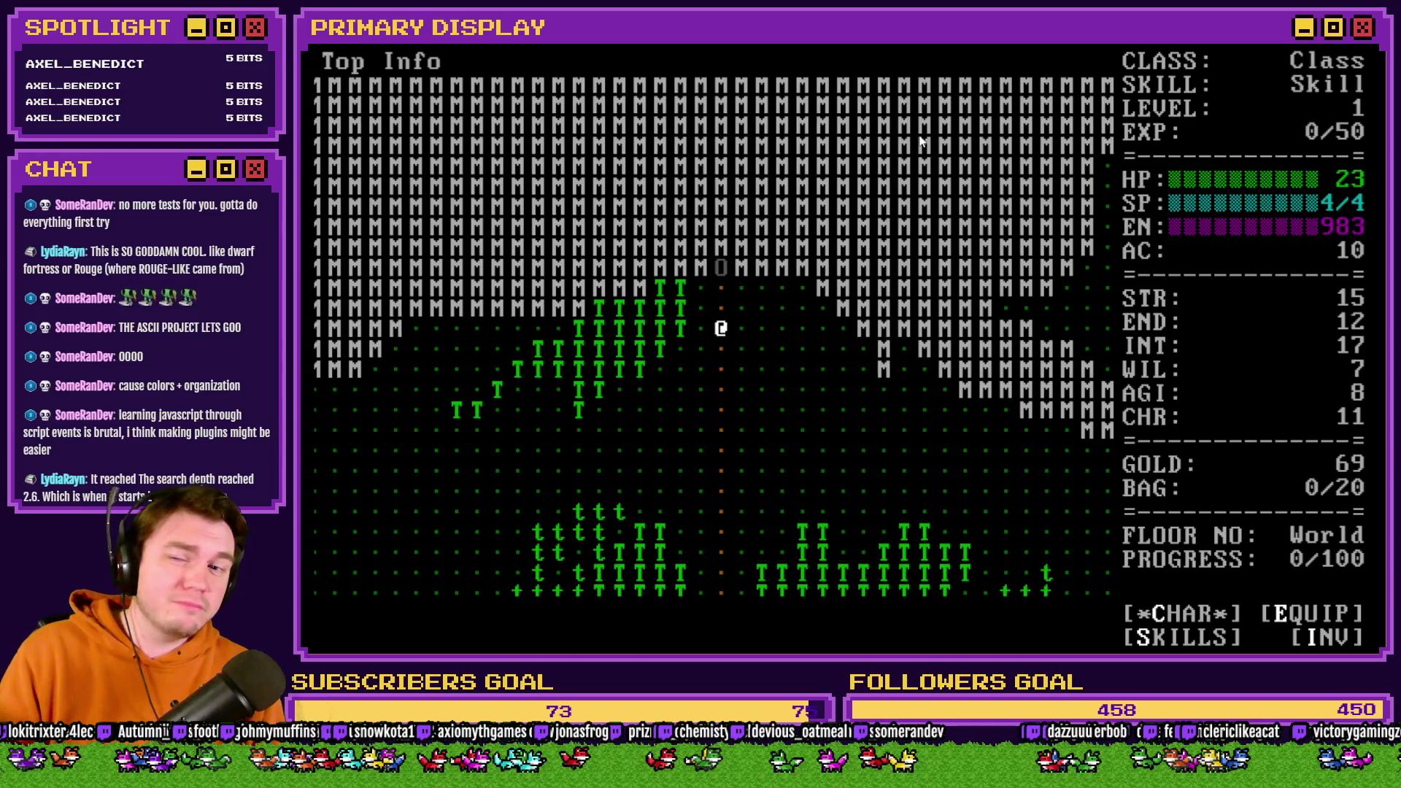
key("Up")
key("Up")
key("Up")
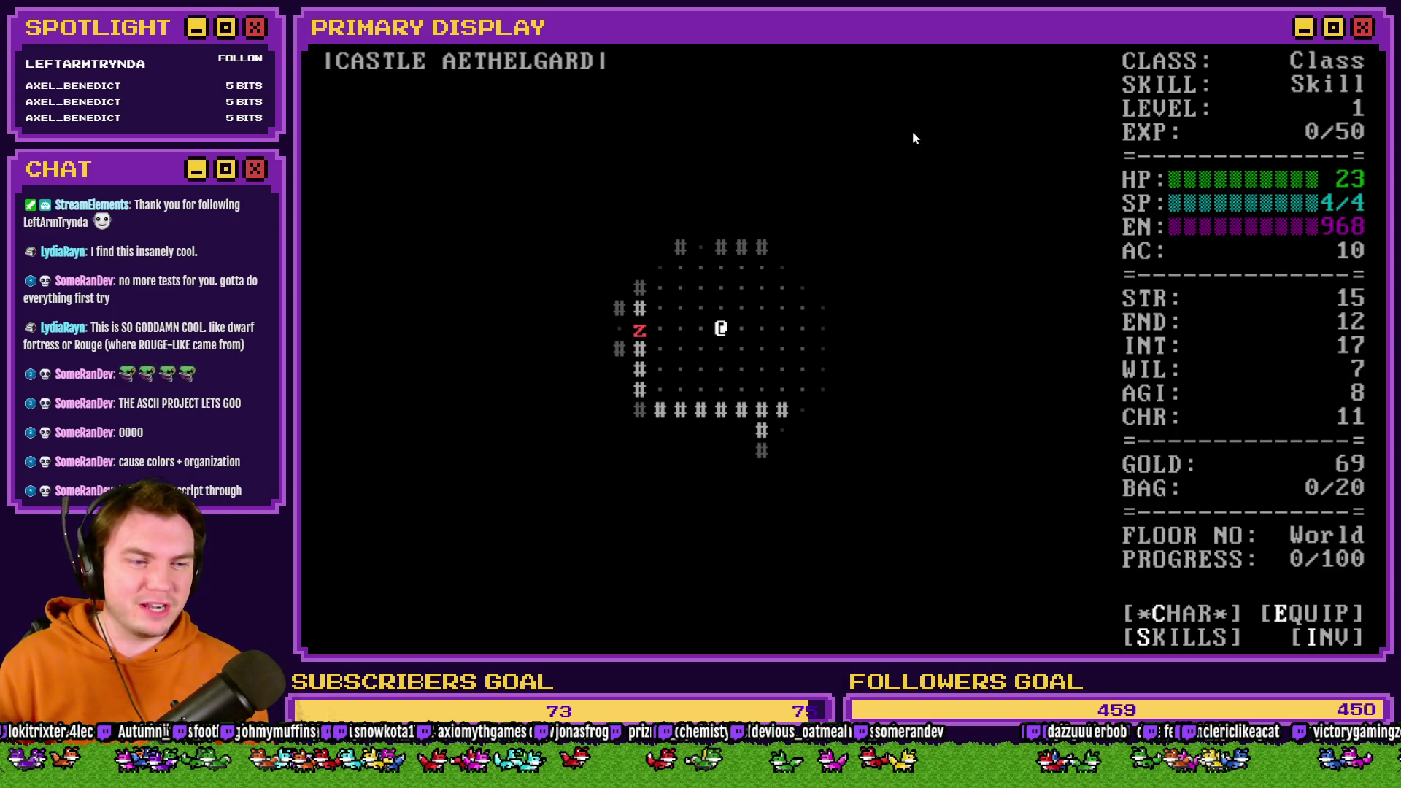
Walk the hero north into Castle Aethelgard and one tile right into the castle room.
key("Right")
key("Right")
key("Right")
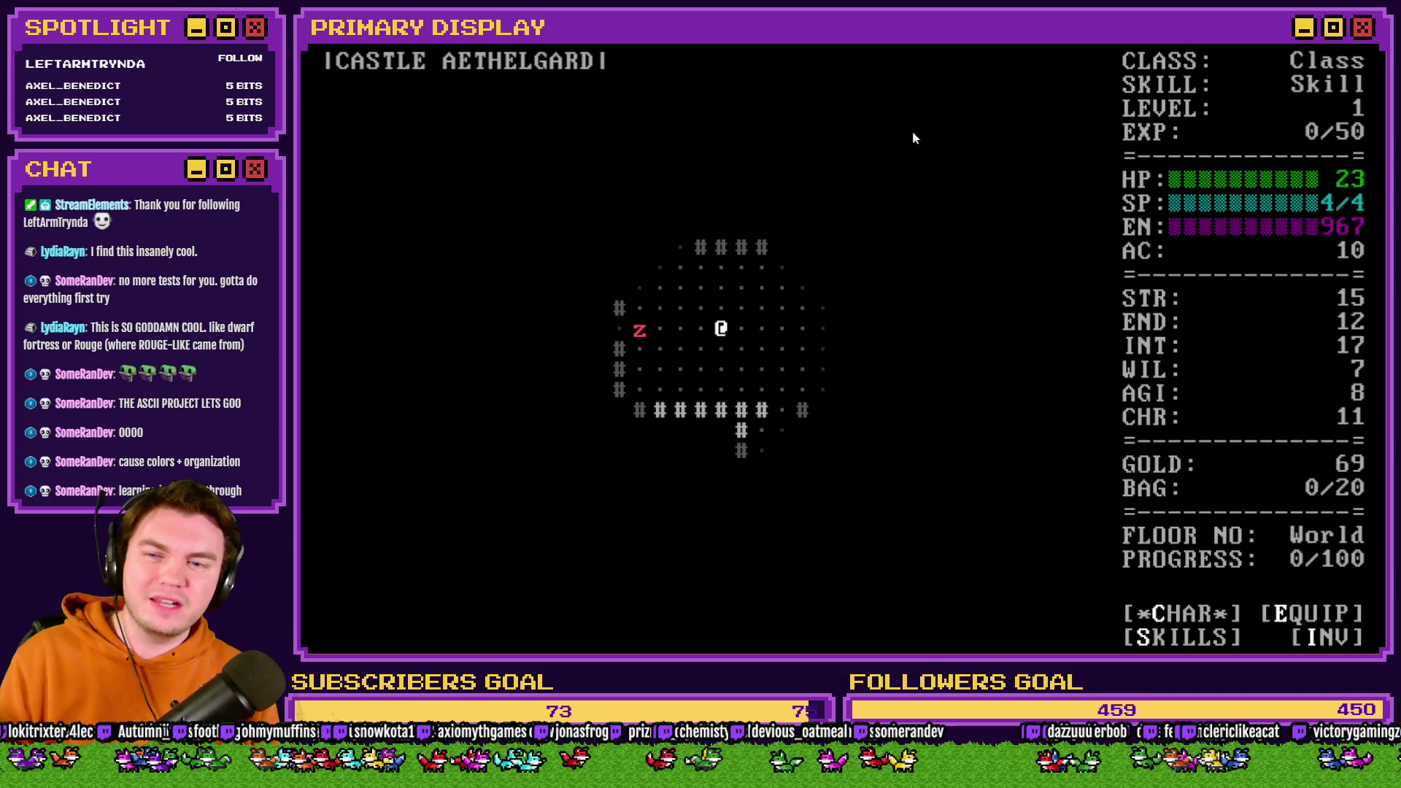
Walk the hero right and down out of the castle corridor into the town.
key("Right")
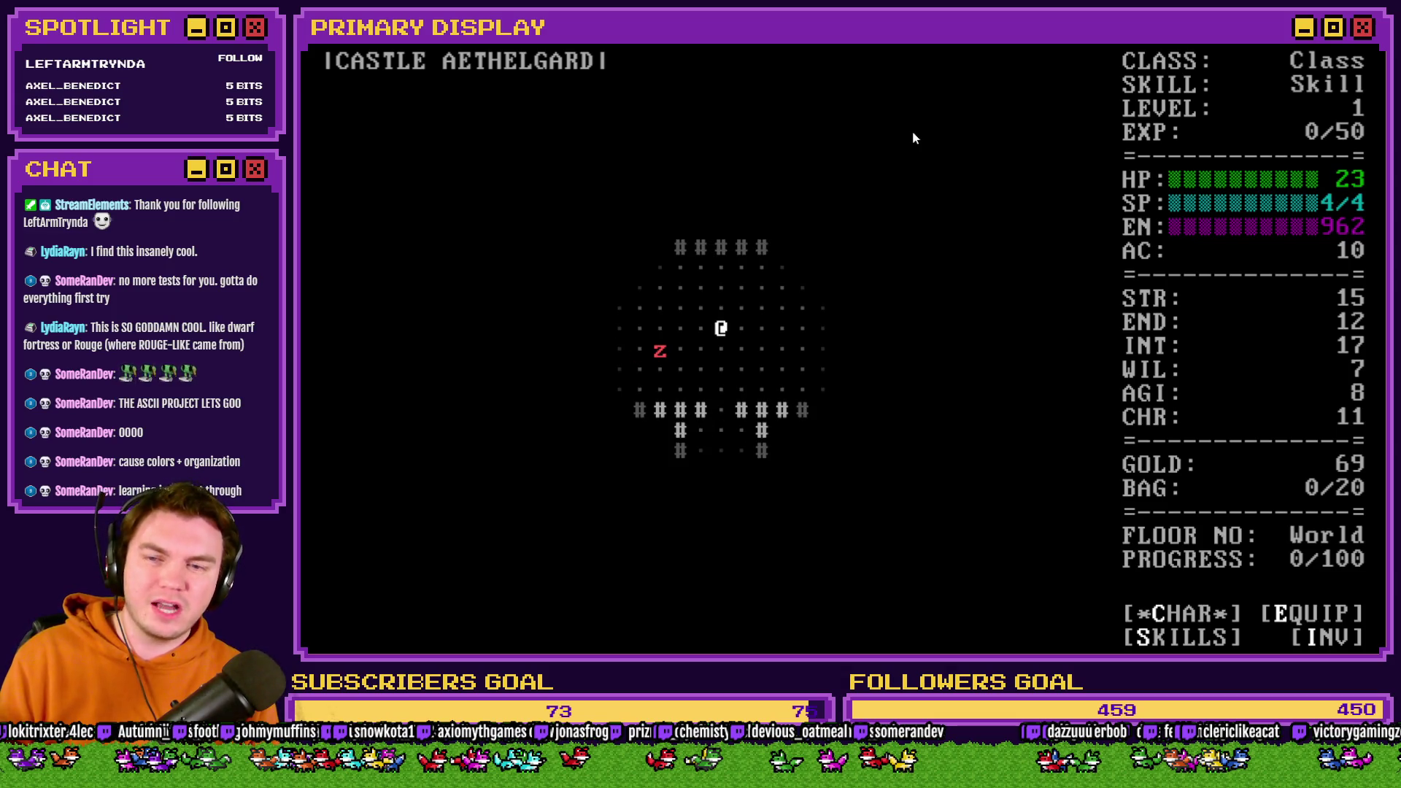
key("Down")
key("Down")
key("Down")
key("Down")
key("Down")
key("Down")
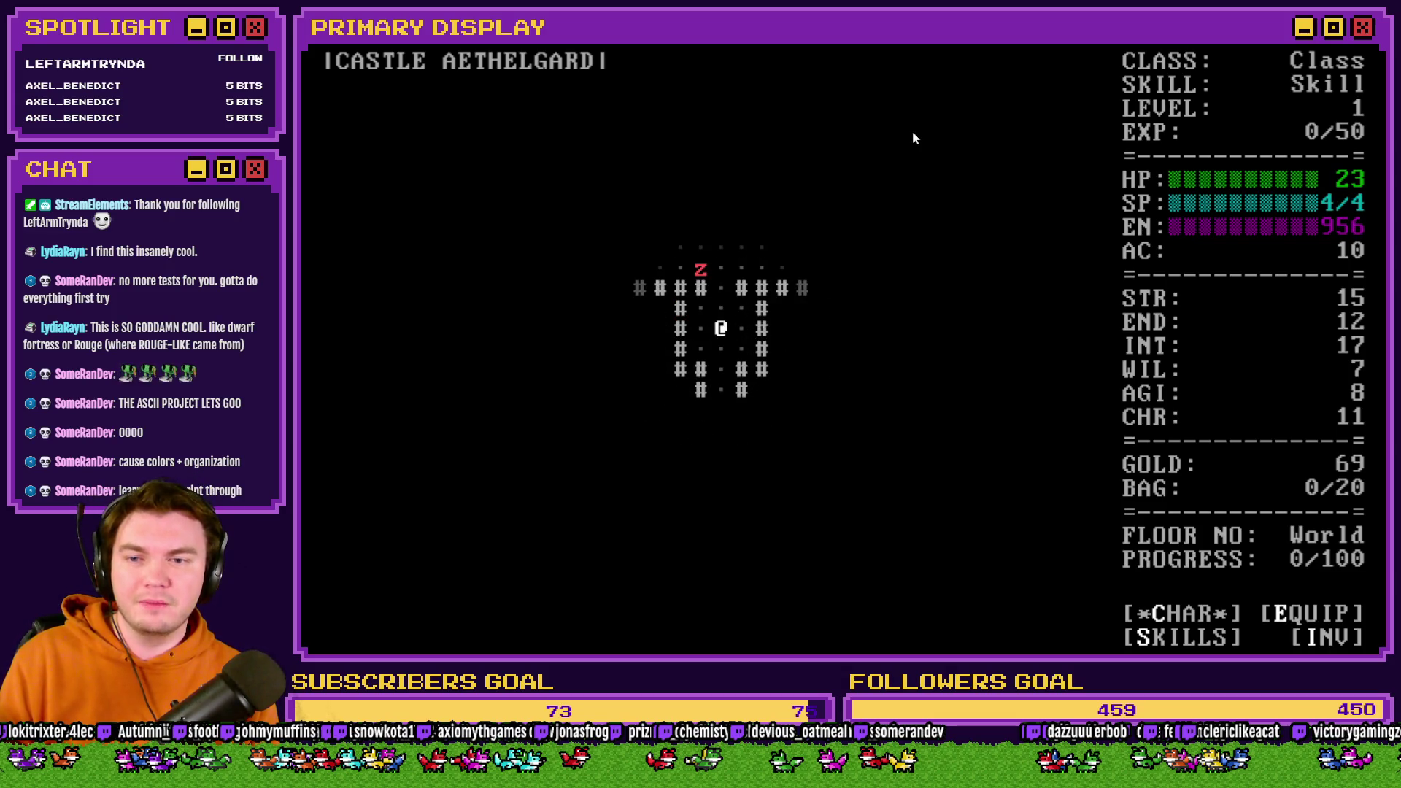
key("Down")
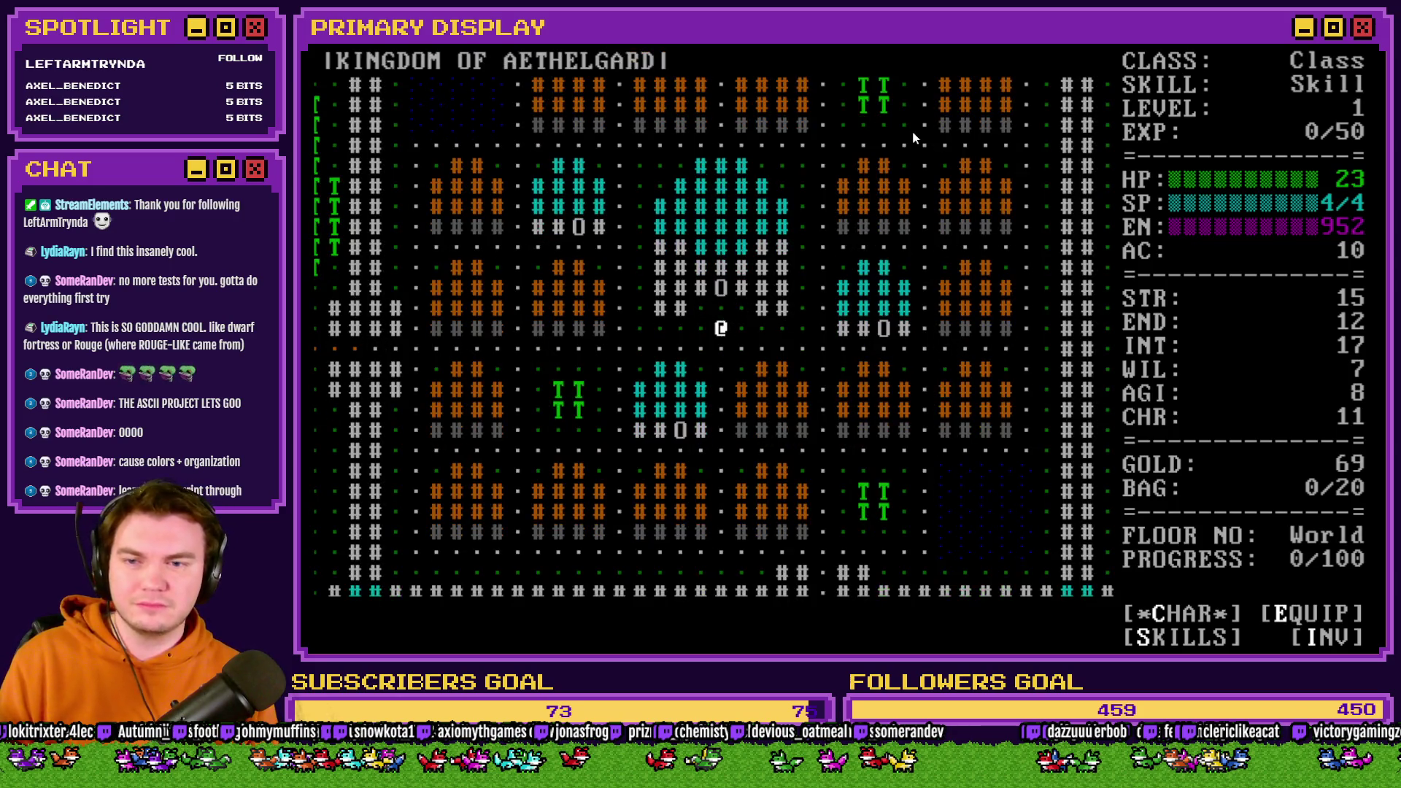
key("Down")
key("Right")
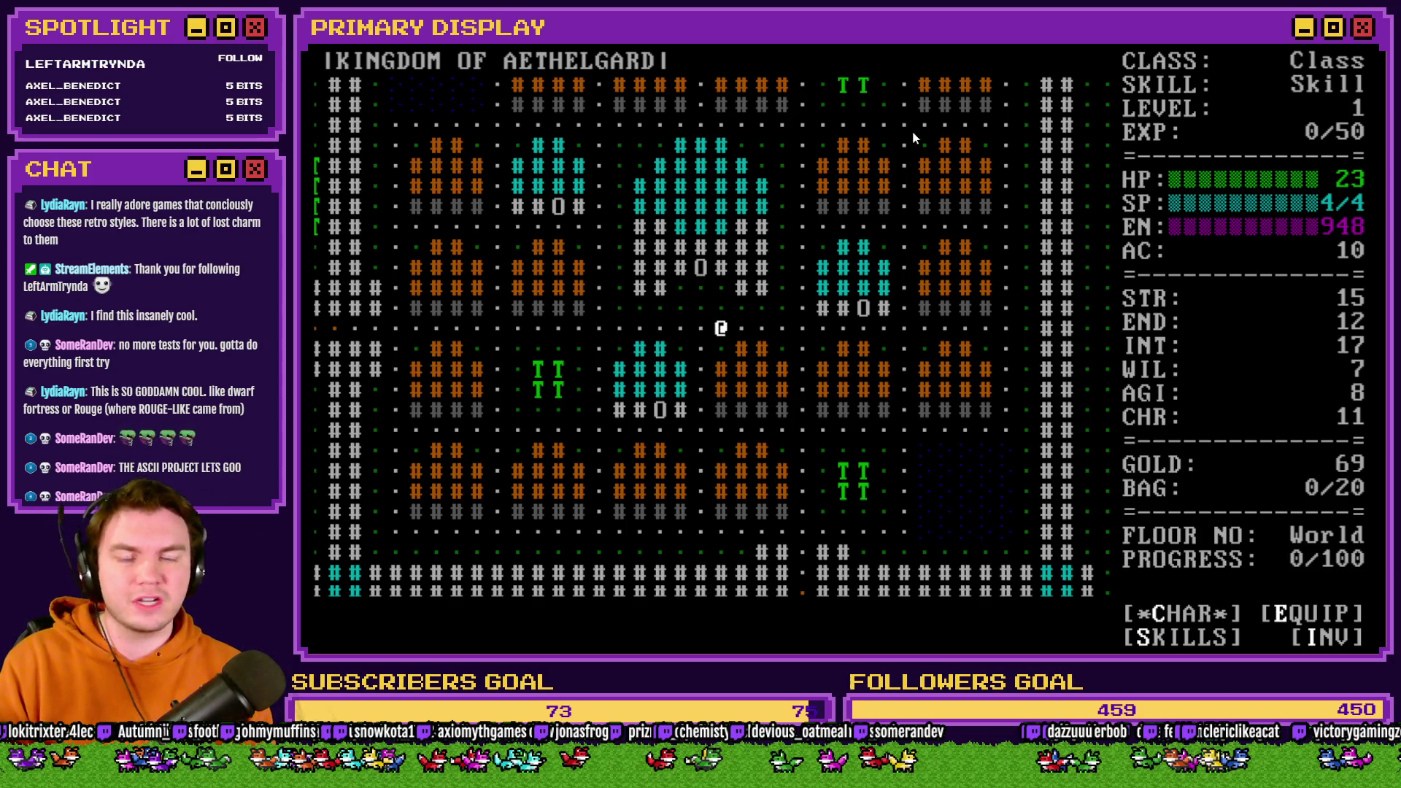
Walk west and north through the Kingdom of Aethelgard town, then down-left.
key("Left")
key("Left")
key("Left")
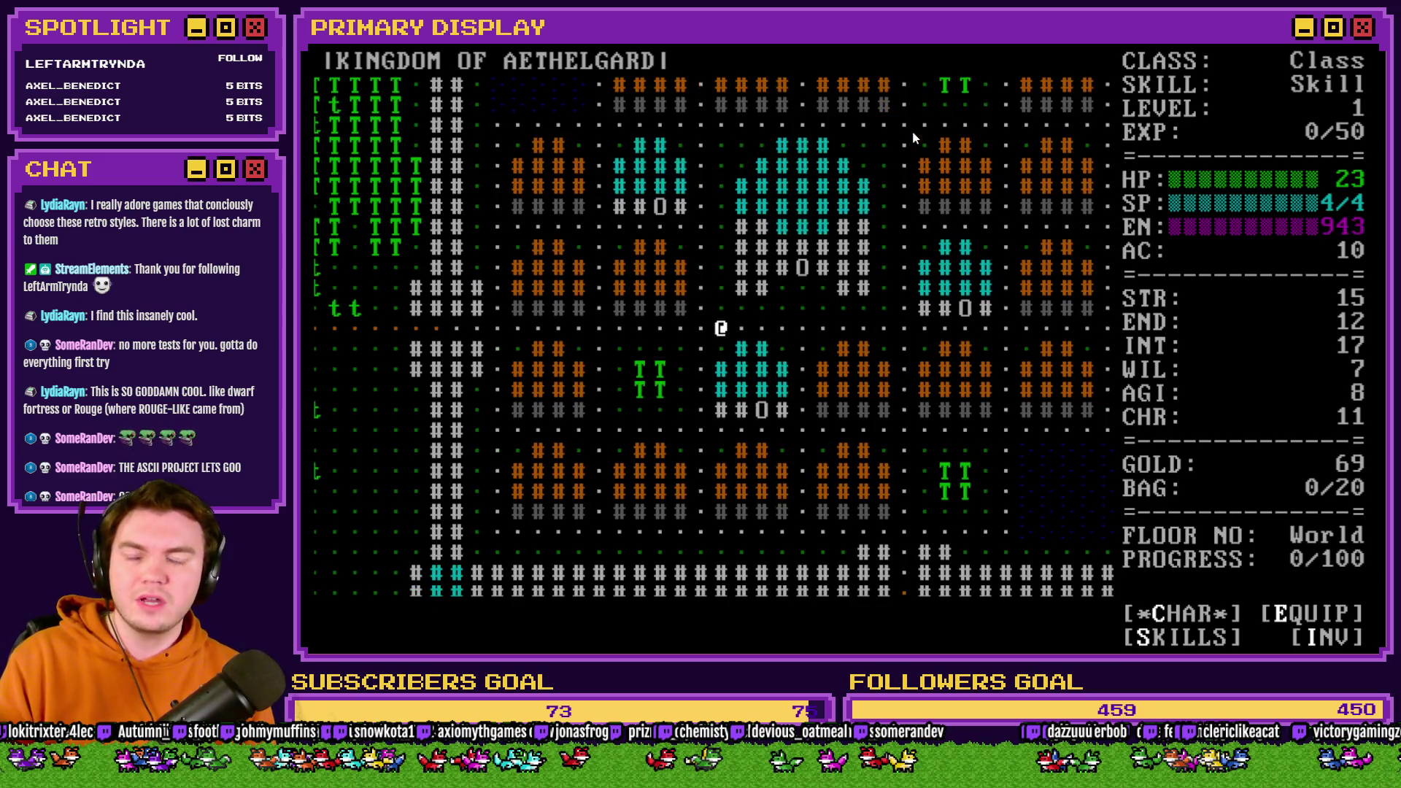
key("Up")
key("Up")
key("Up")
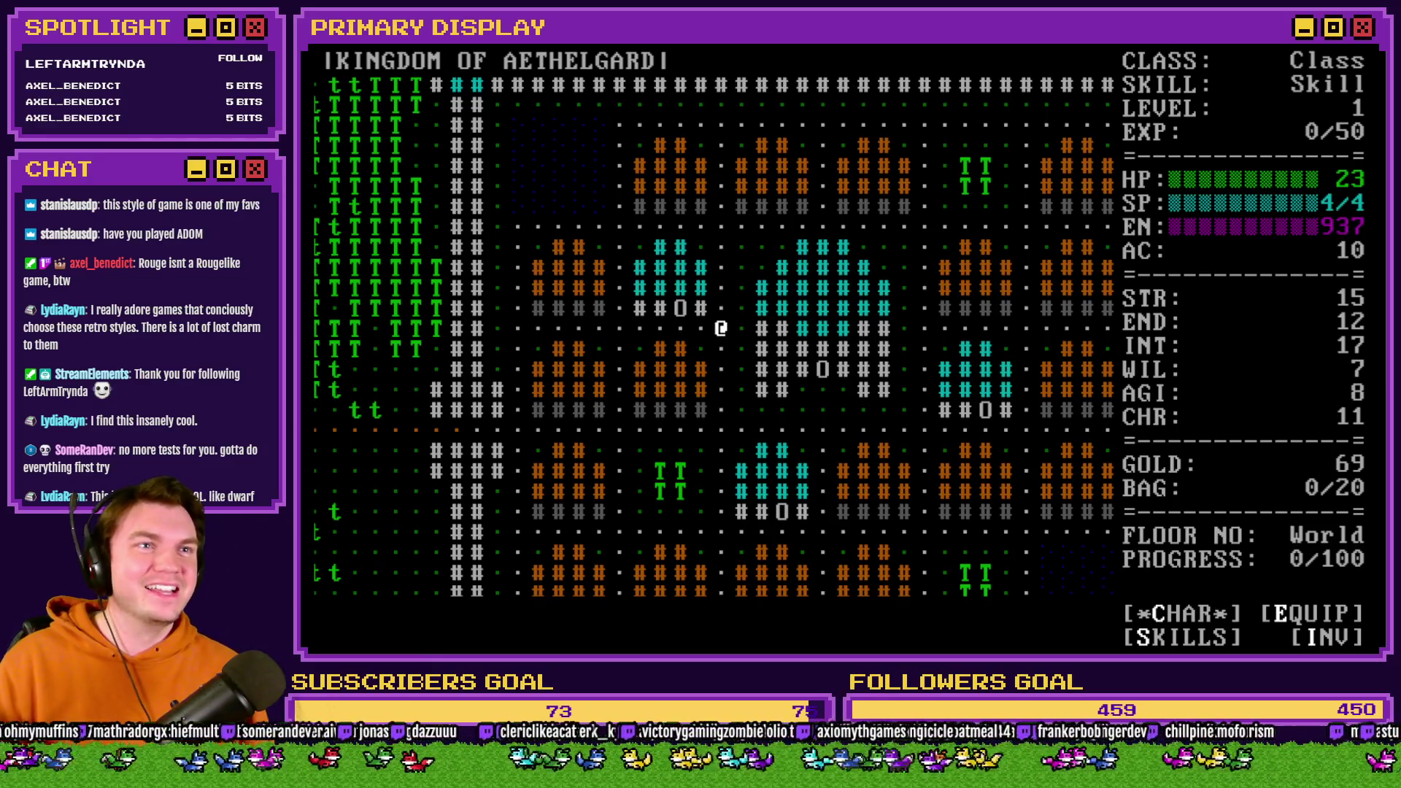
key("Left")
key("Down")
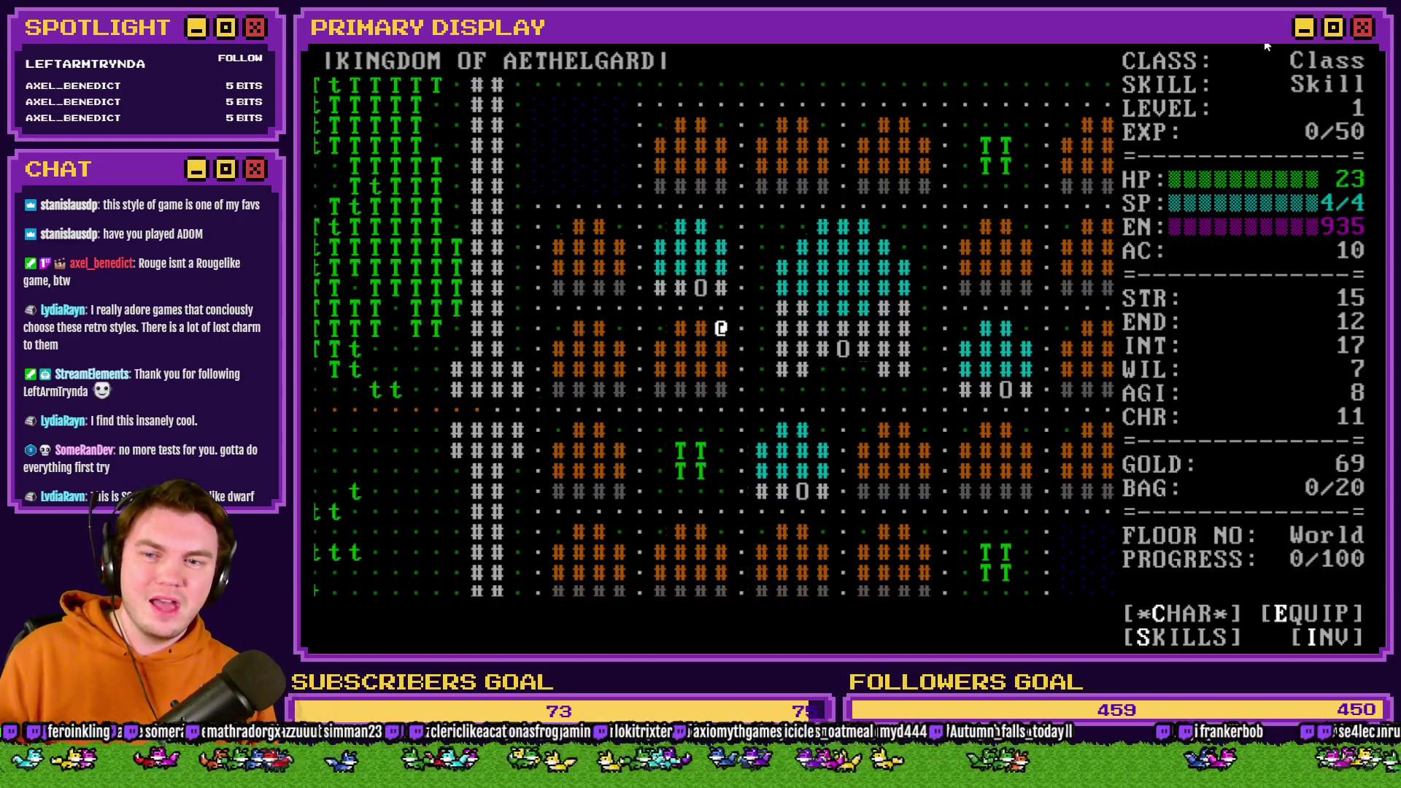
Walk the hero down and right through town past the town wall.
key("Right")
key("Down")
key("Down")
key("Down")
key("Down")
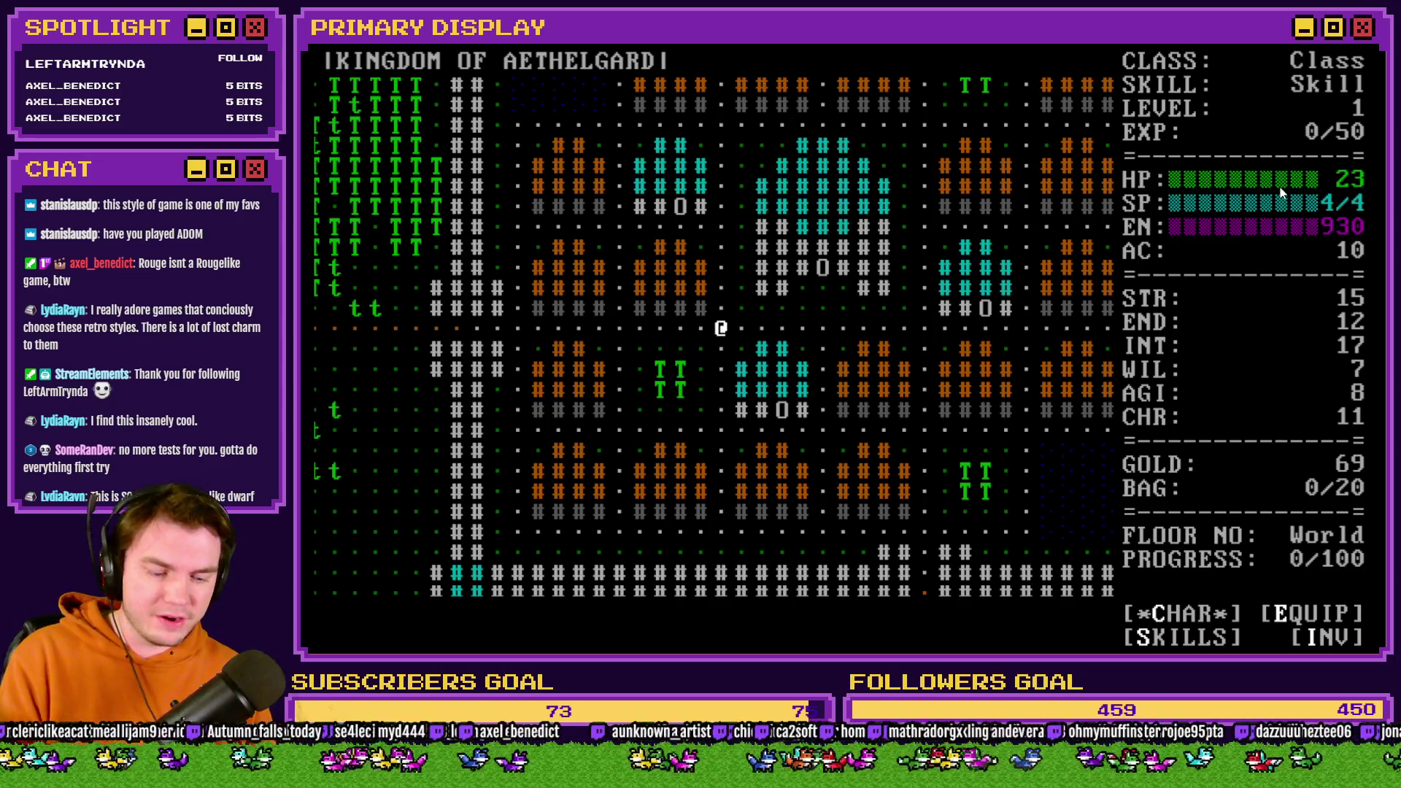
key("Down")
key("Down")
key("Down")
key("Right")
key("Right")
key("Right")
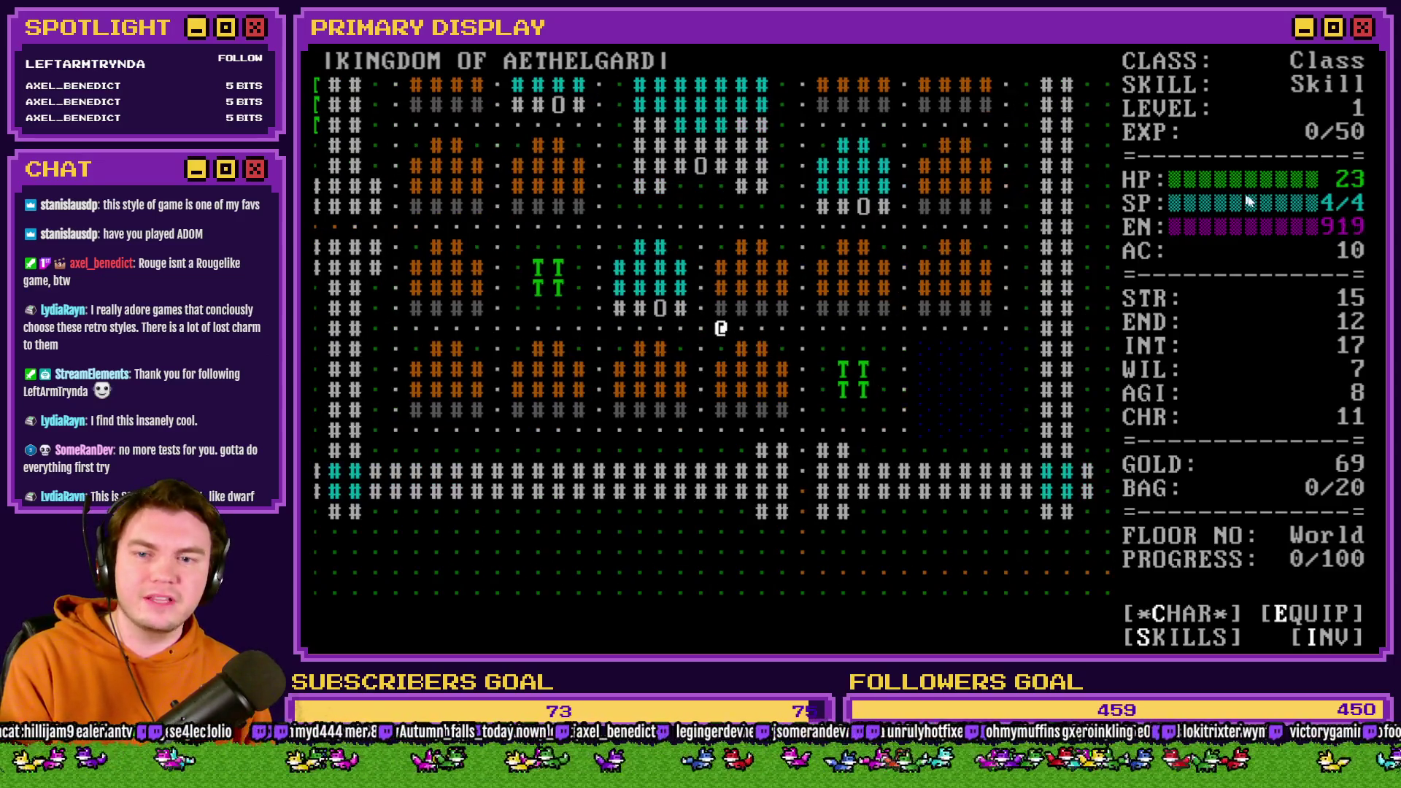
key("Right")
key("Right")
key("Right")
key("Down")
key("Down")
key("Down")
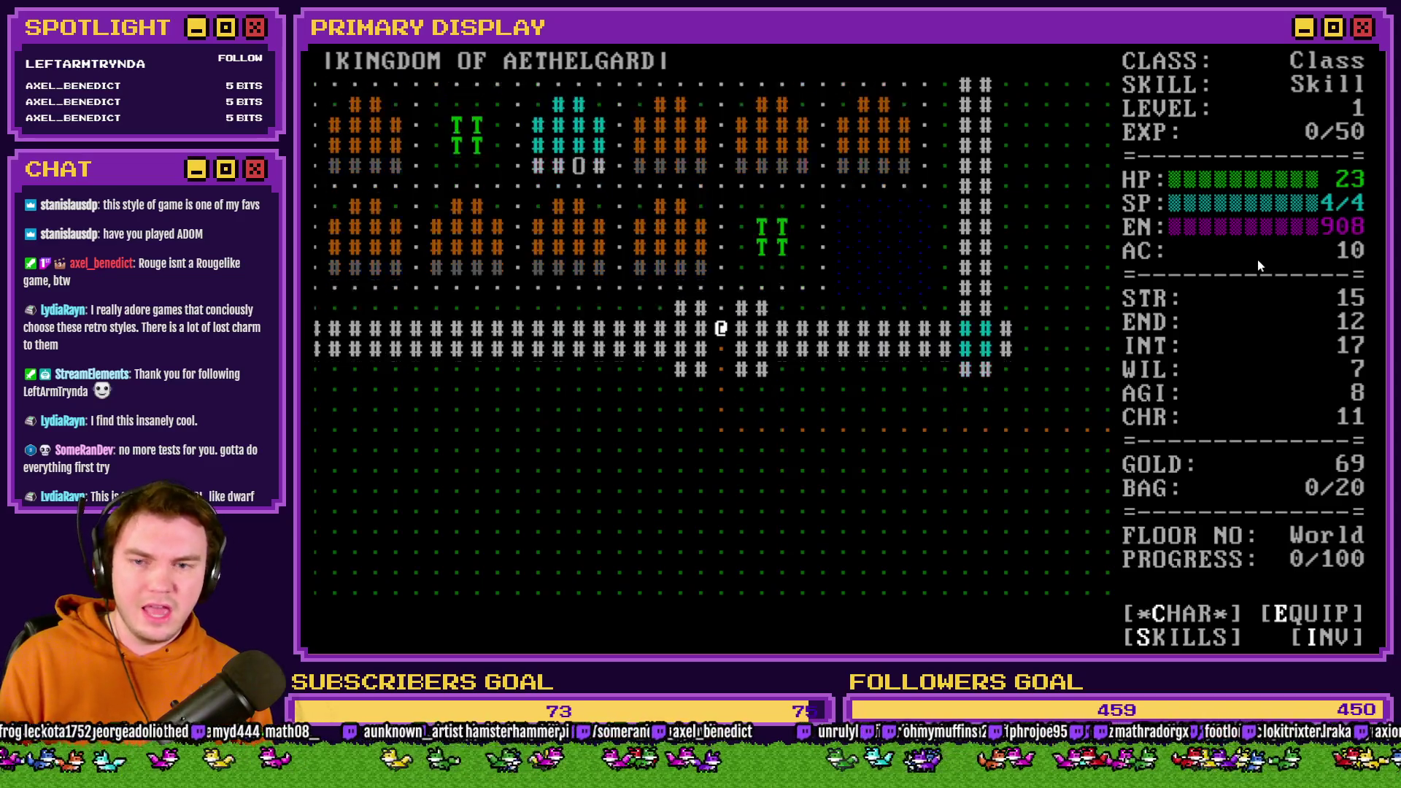
key("Down")
key("Down")
key("Down")
key("Right")
key("Right")
key("Right")
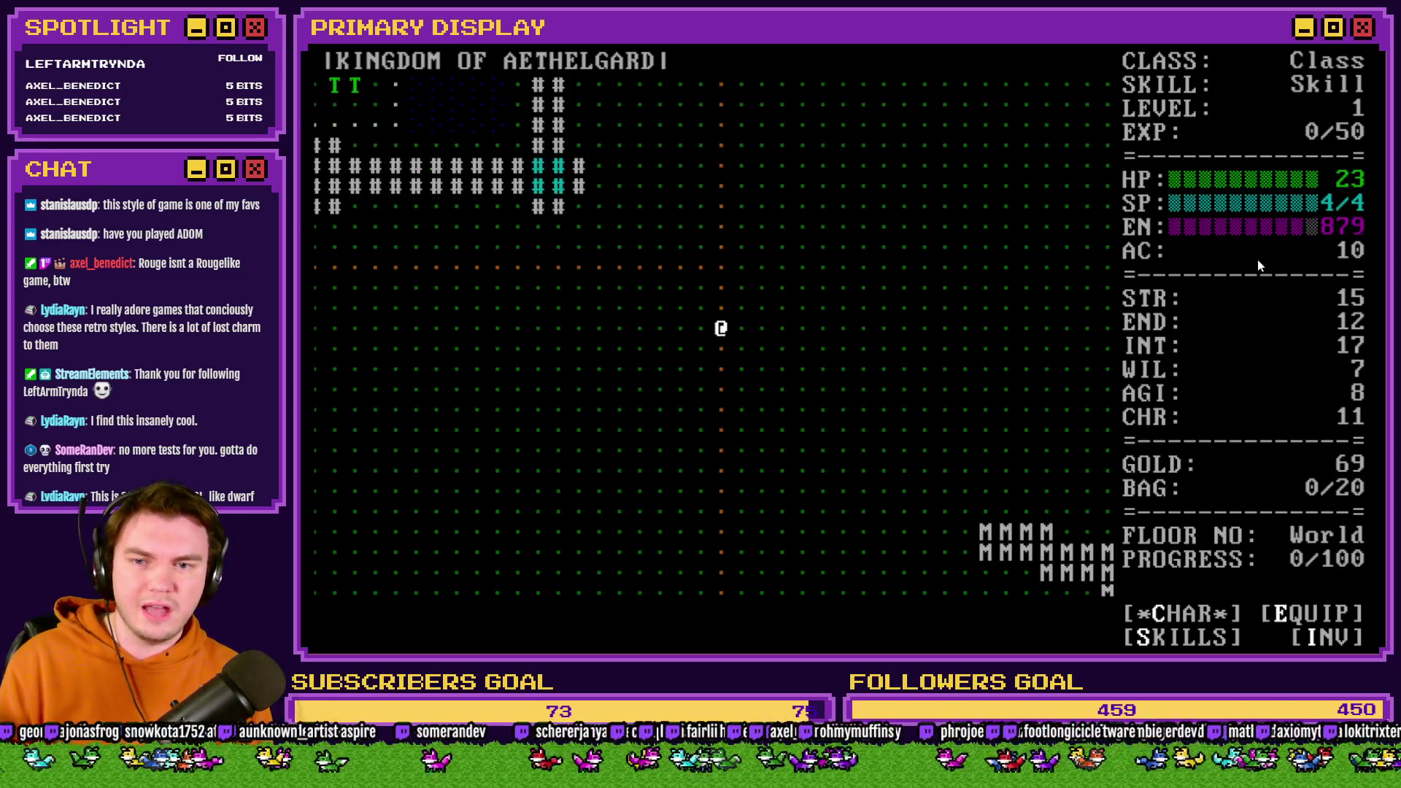
Head south onto the plains and right toward the mountains near the K monster.
key("Down")
key("Down")
key("Down")
key("Right")
key("Right")
key("Right")
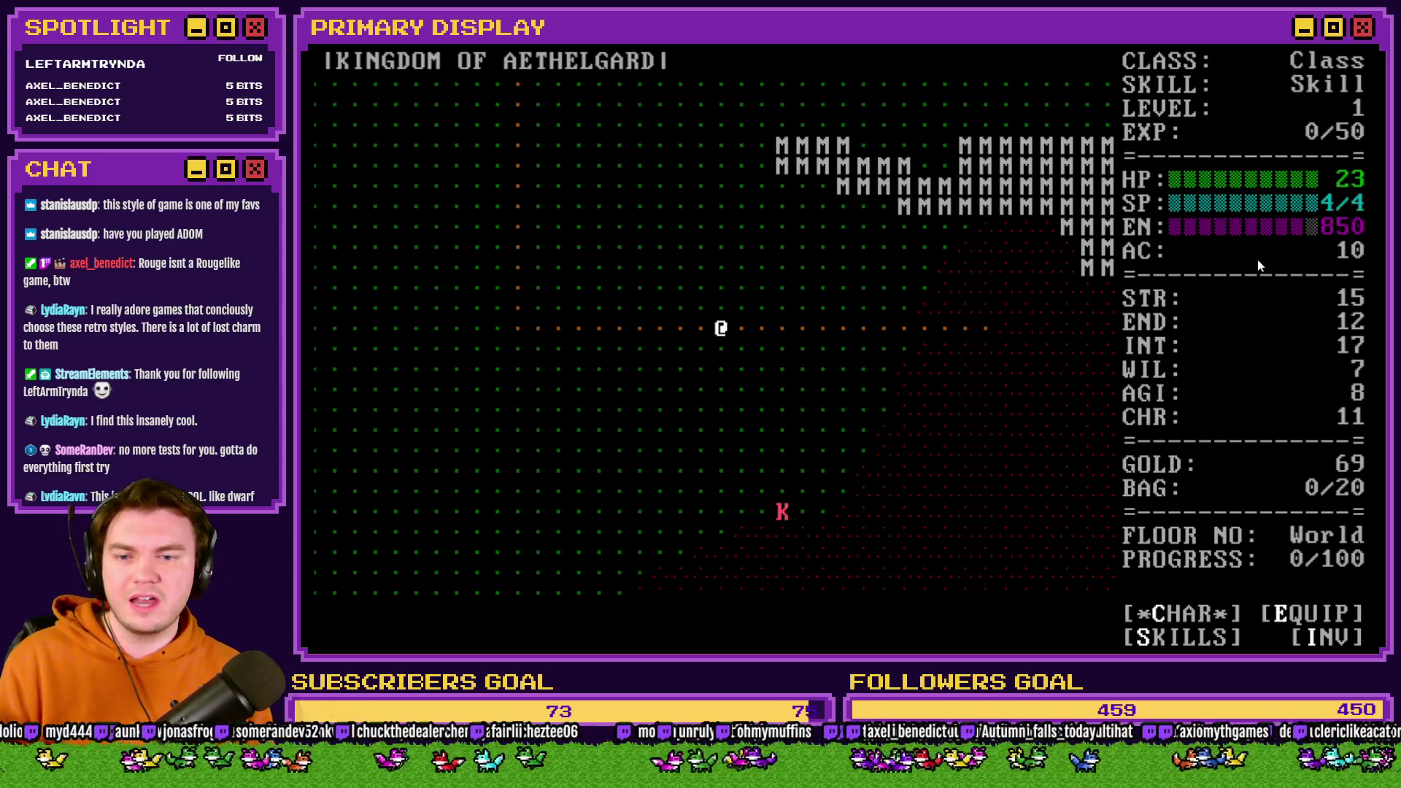
key("Right")
key("Right")
key("Right")
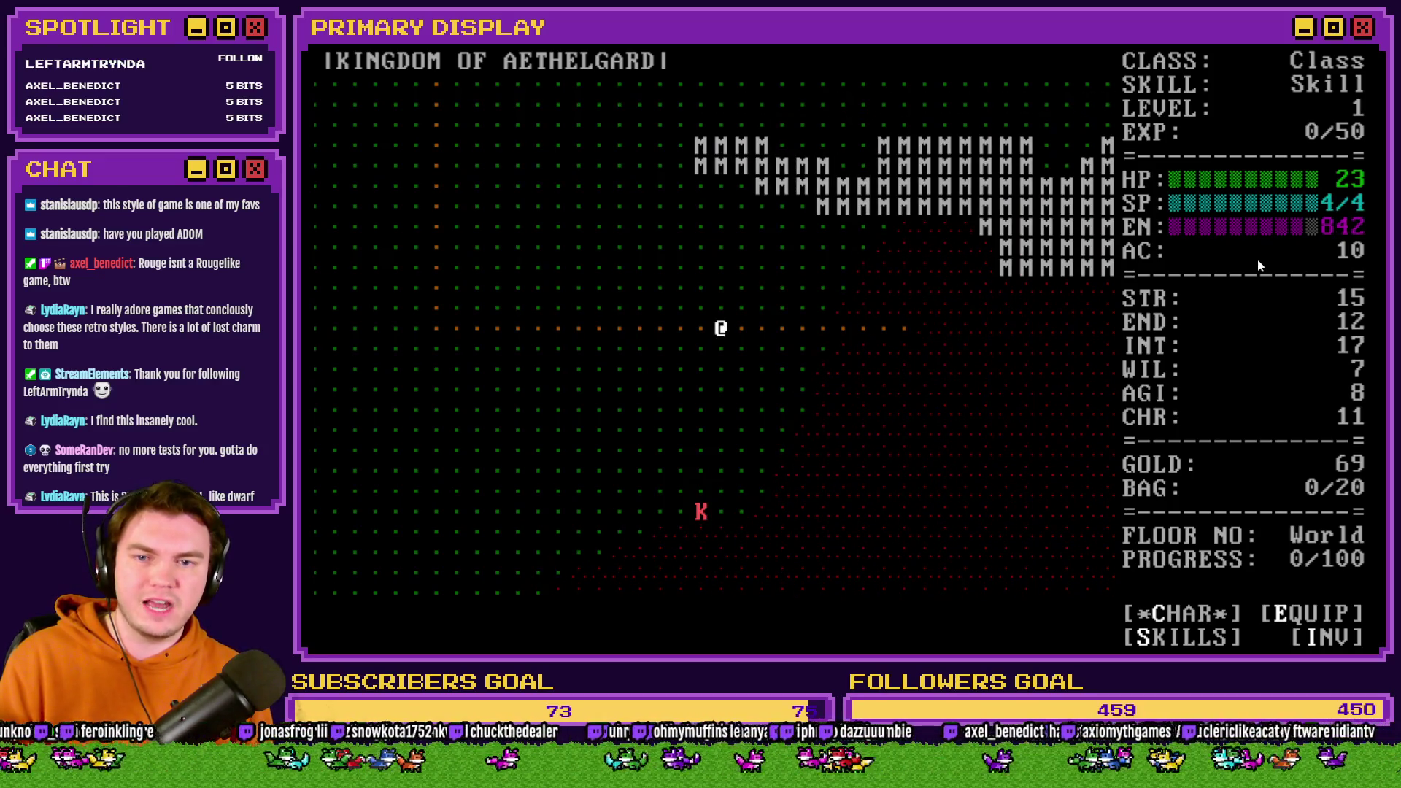
key("Right")
key("Right")
key("Right")
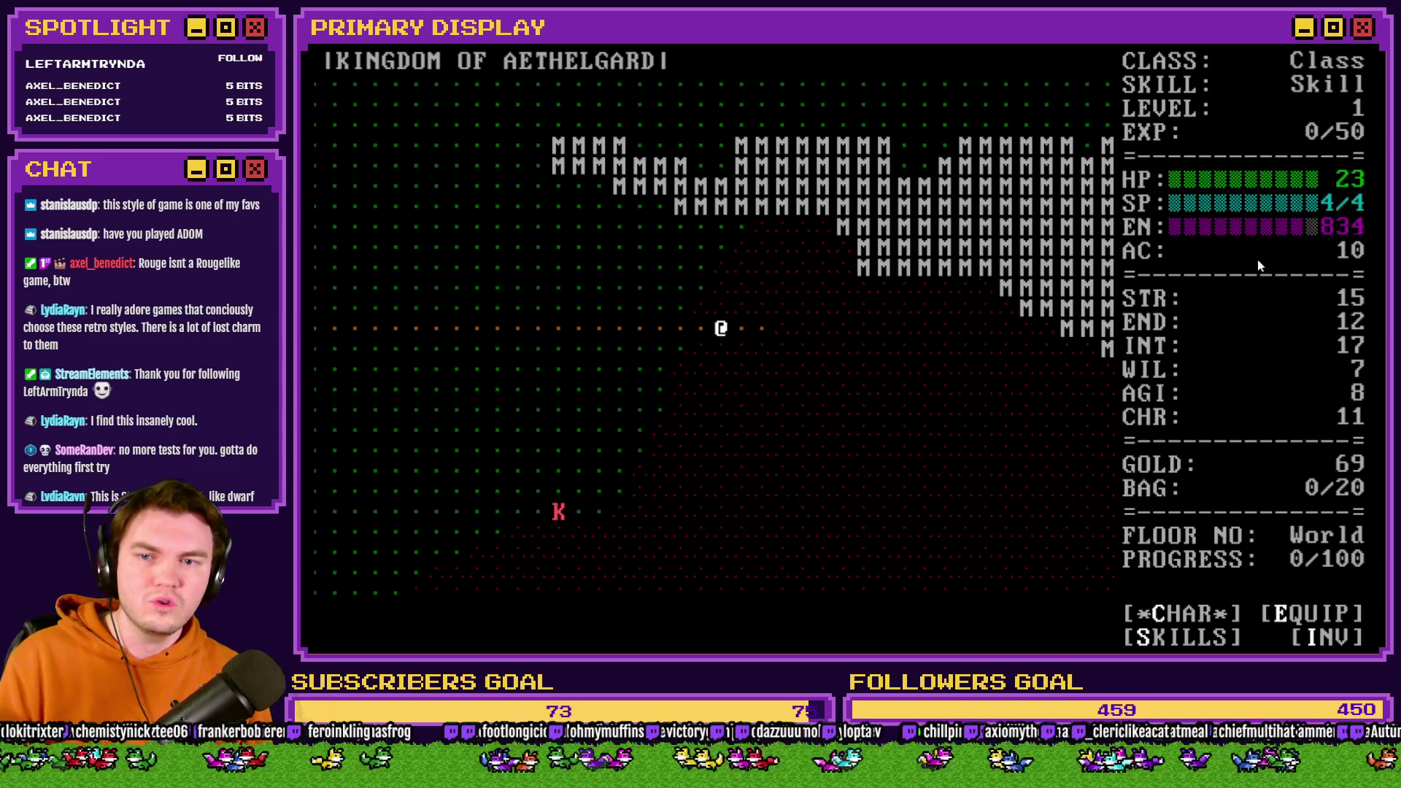
key("Right")
key("Right")
key("Right")
key("Down")
key("Down")
key("Down")
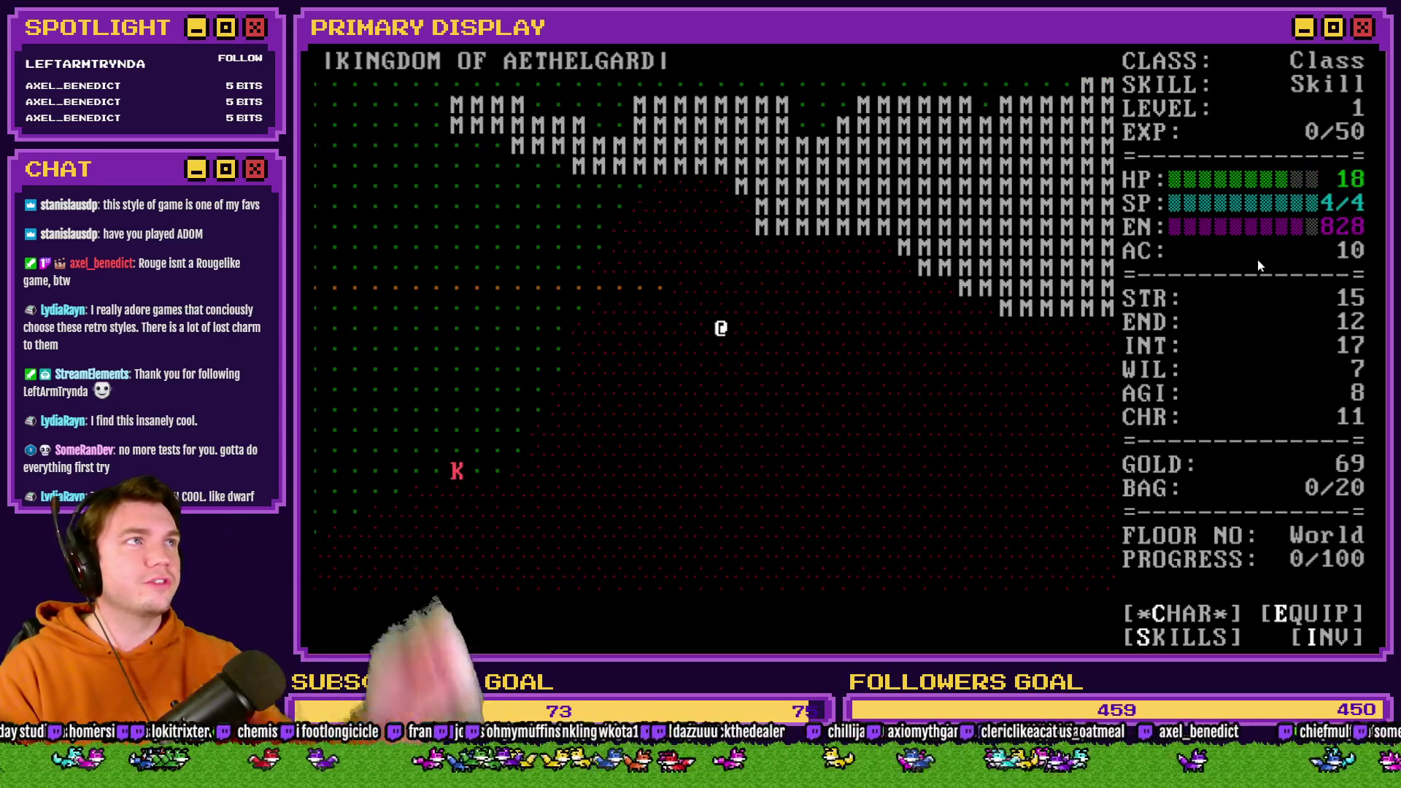
Walk back up and left across the plains, then step one tile down.
key("Left")
key("Left")
key("Left")
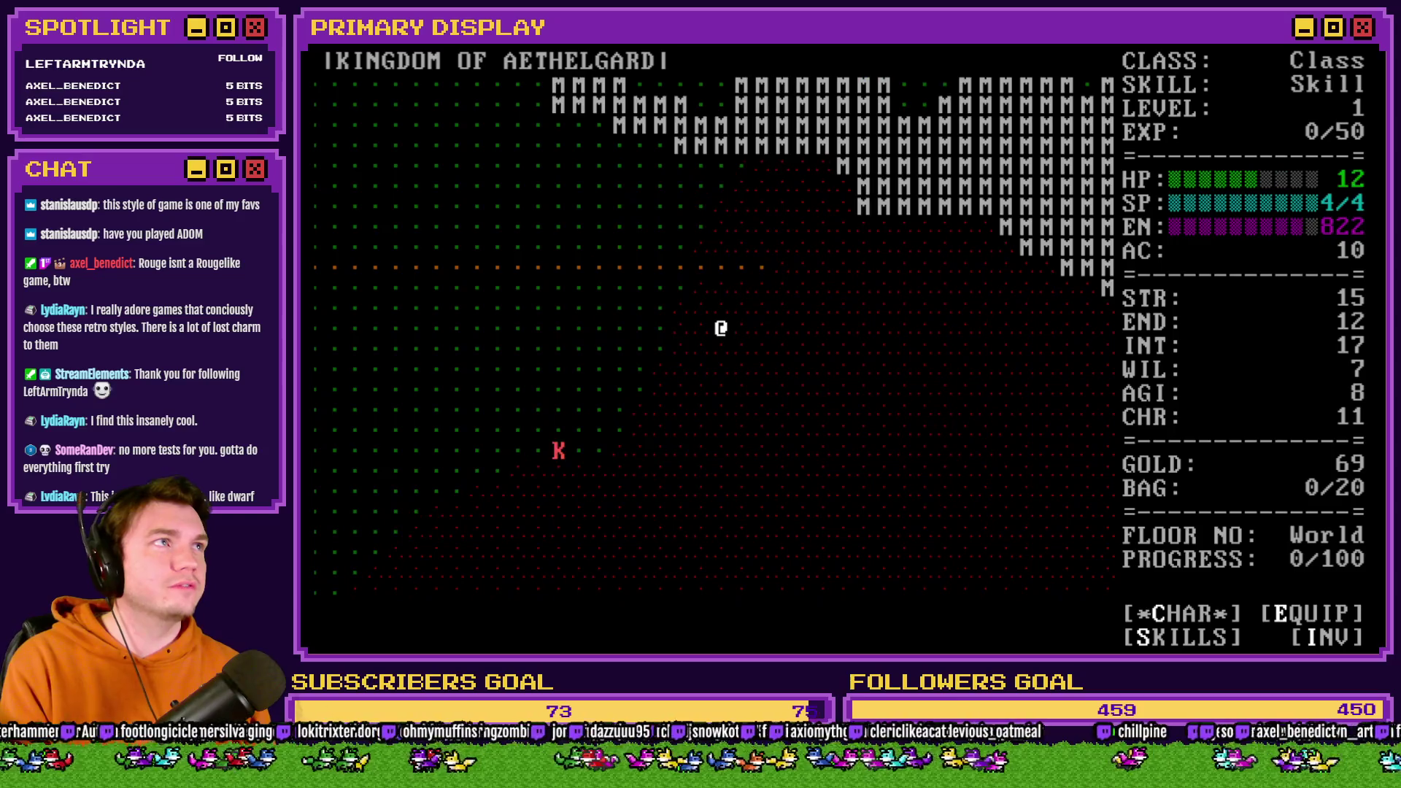
key("Up")
key("Up")
key("Up")
key("Left")
key("Up")
key("Left")
key("Left")
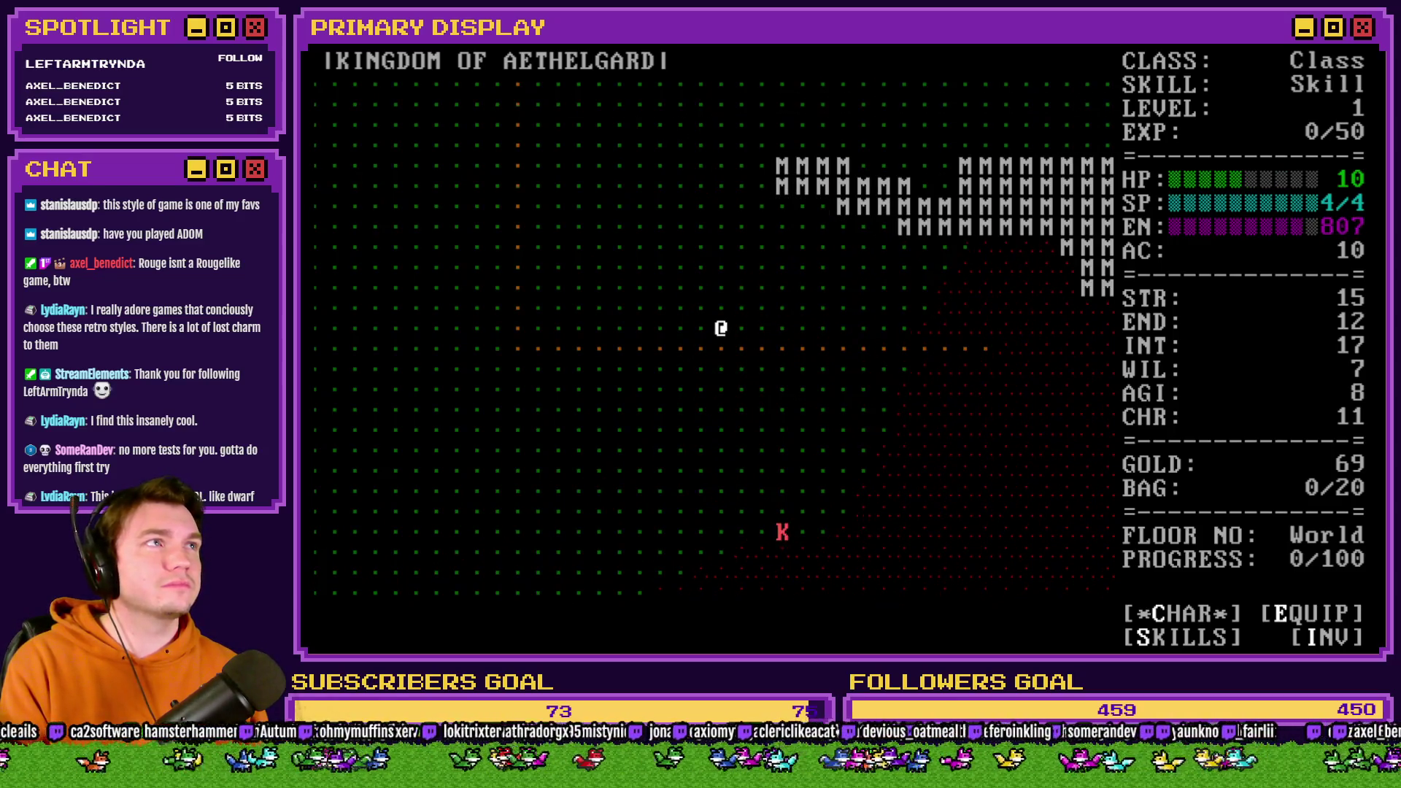
key("Left")
key("Left")
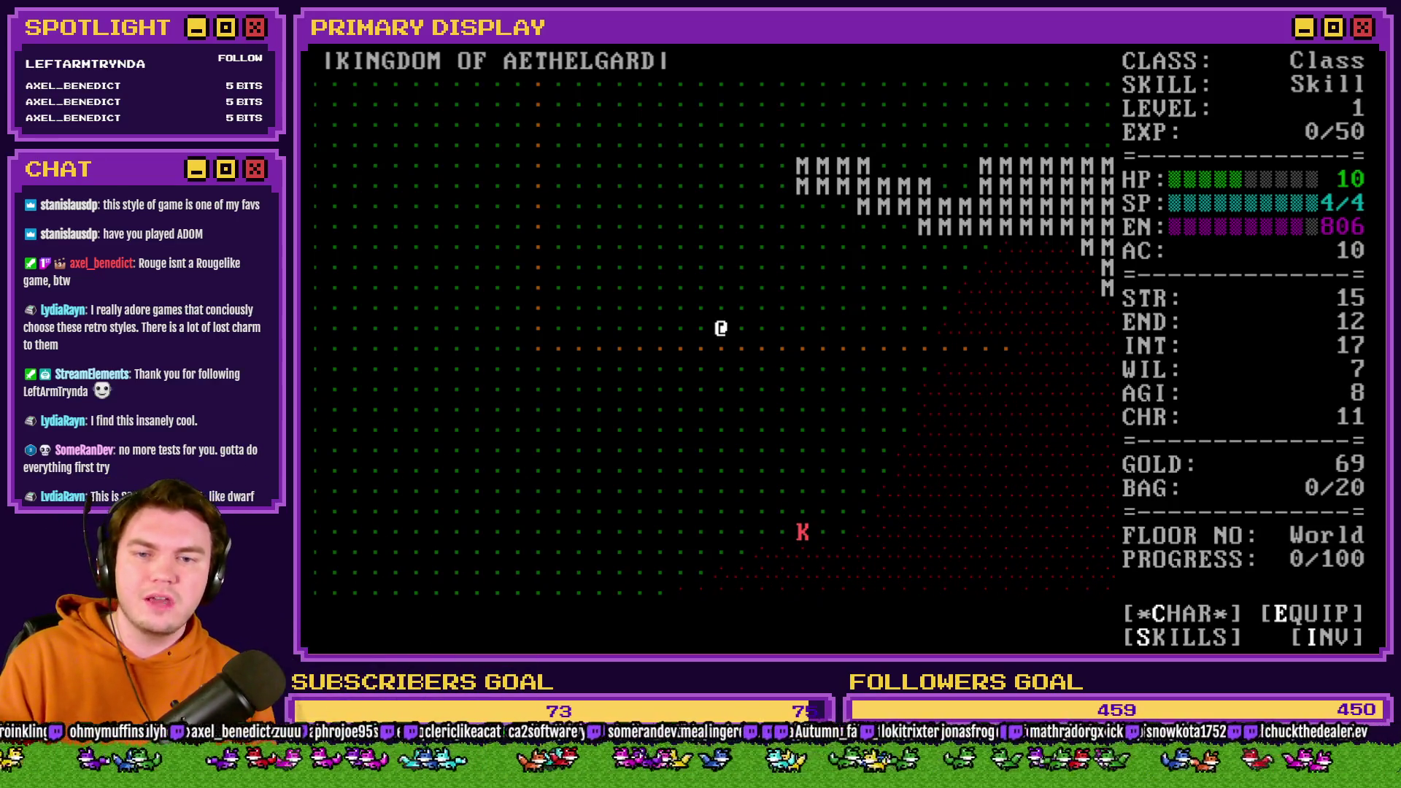
key("Down")
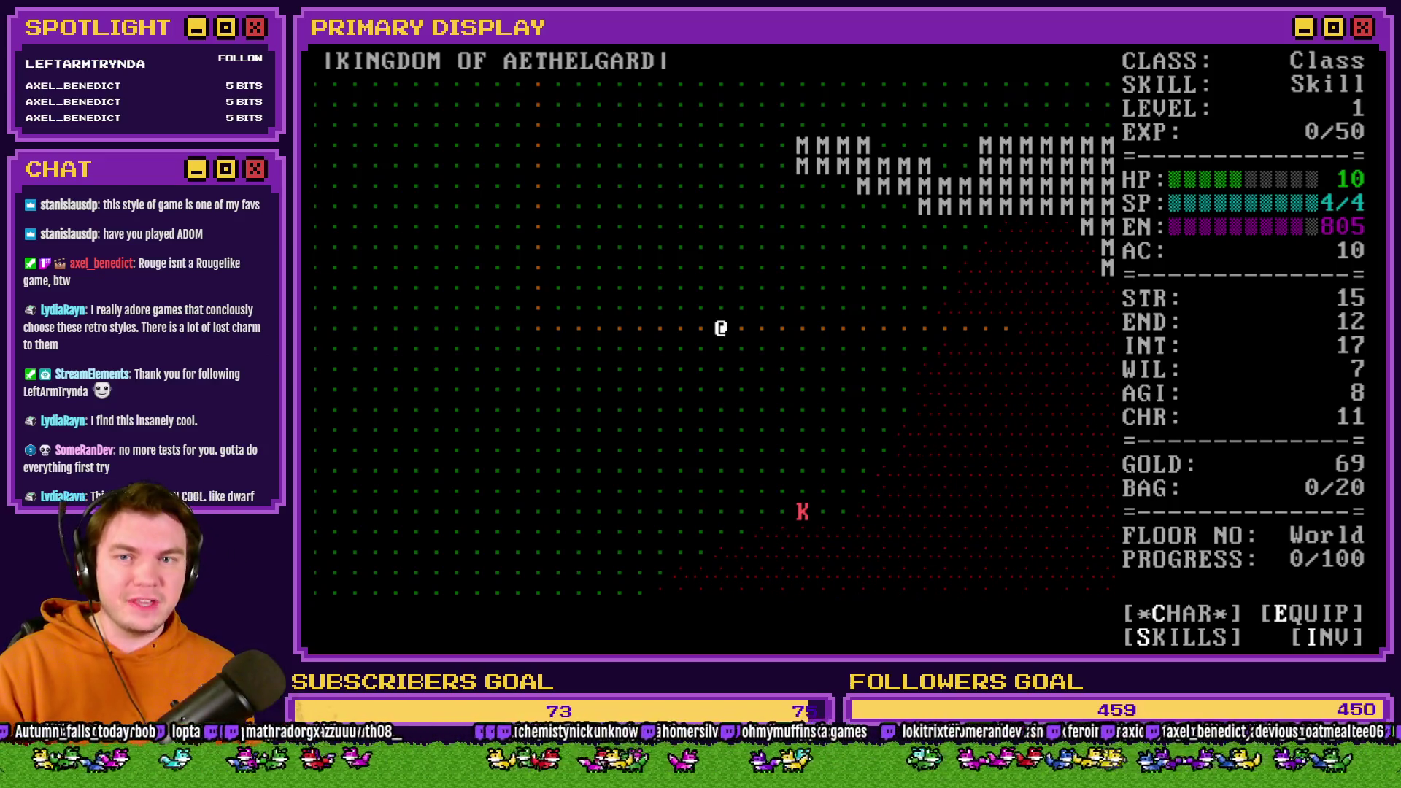
Walk west along the town wall and back north-east into town.
key("Left")
key("Left")
key("Left")
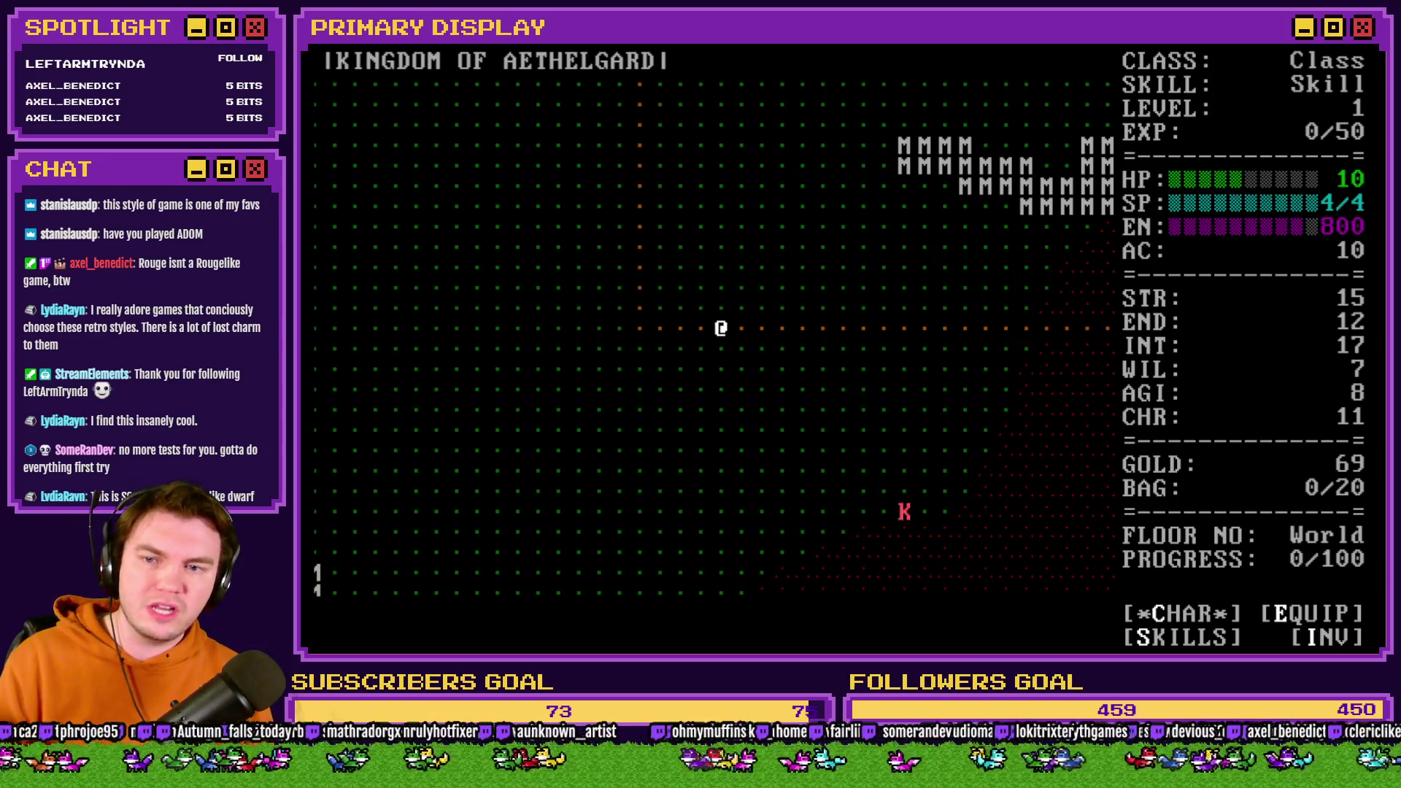
key("Up")
key("Up")
key("Up")
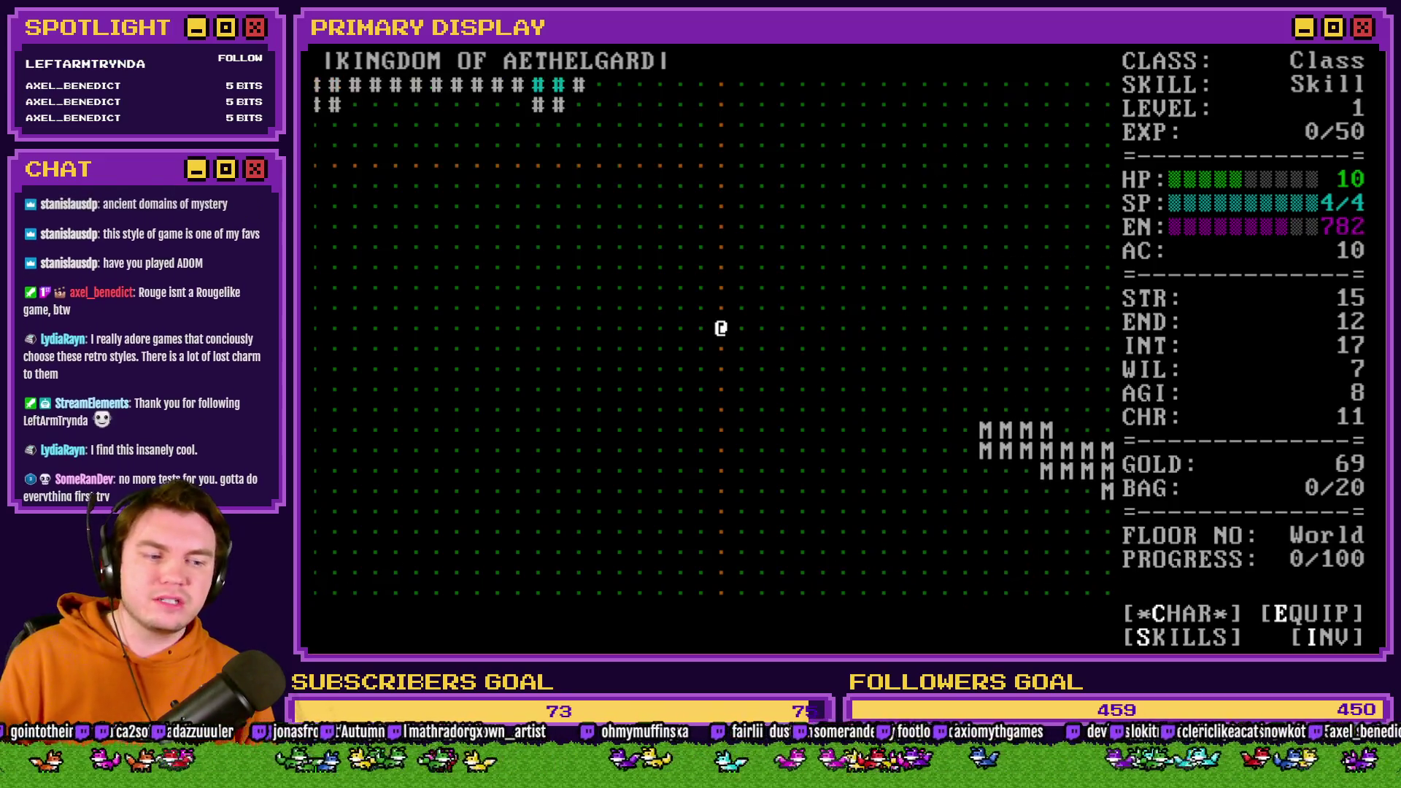
key("Down")
key("Left")
key("Left")
key("Left")
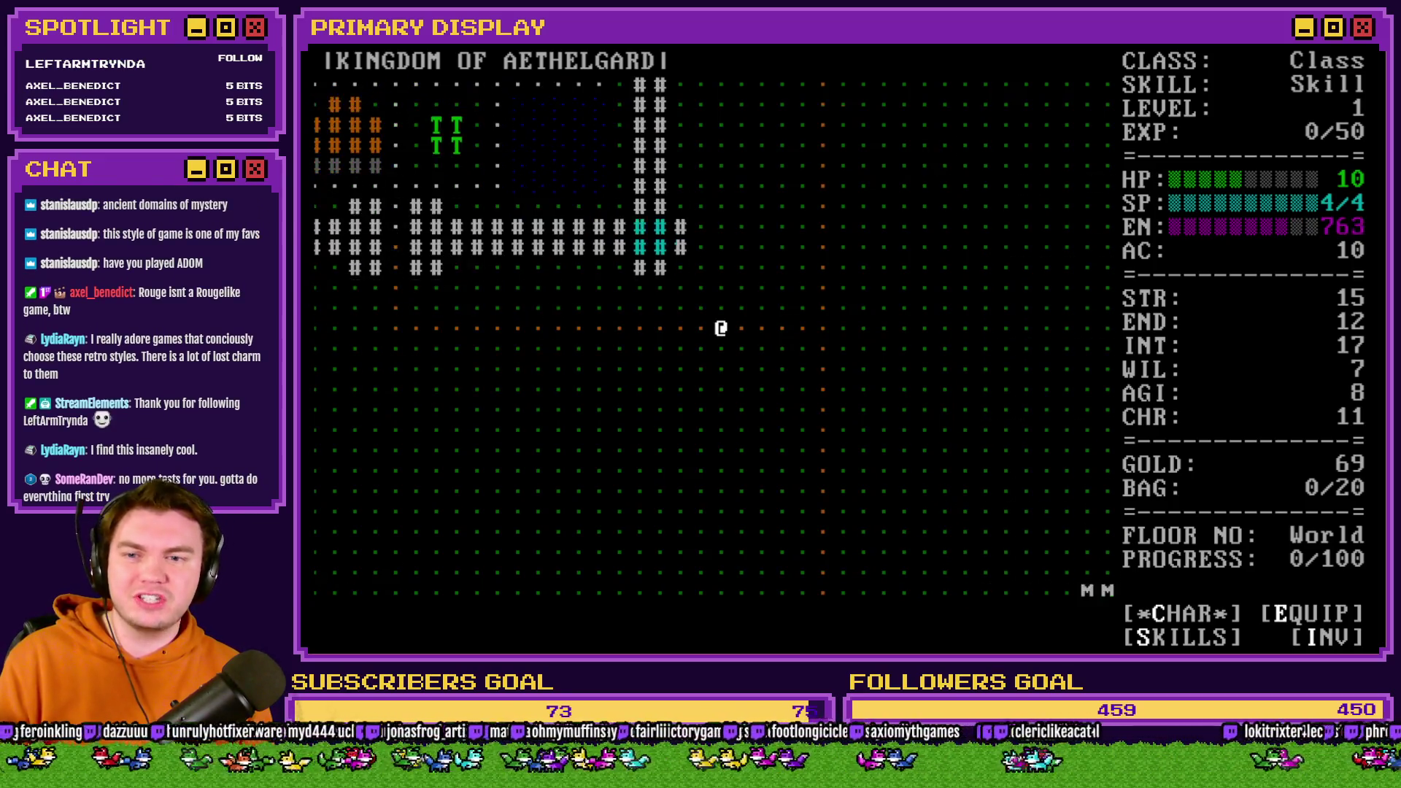
key("Up")
key("Up")
key("Up")
key("Right")
key("Right")
key("Right")
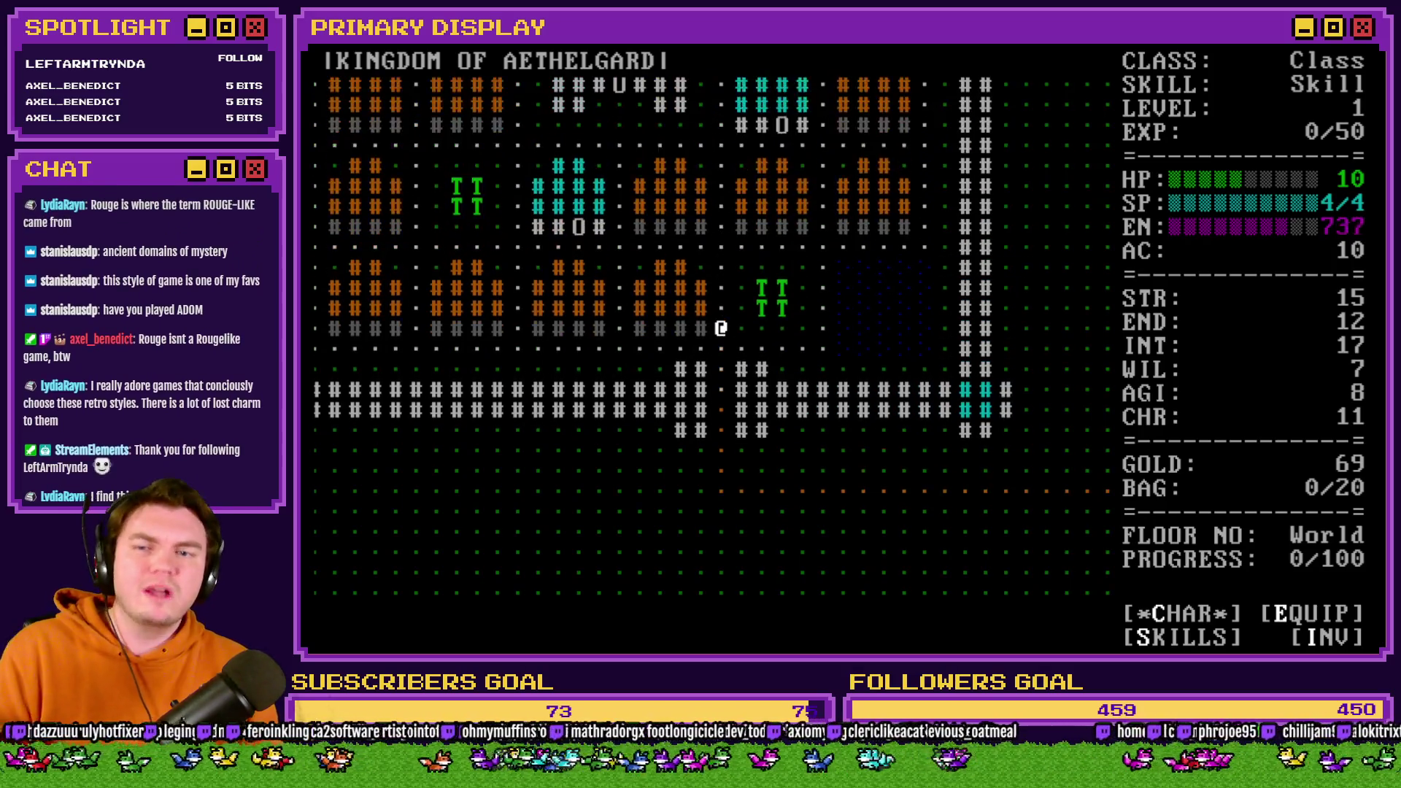
Walk north into the Western Woods, then quit the playtest with Alt+F4.
key("Up")
key("Up")
key("Up")
key("Left")
key("Left")
key("Left")
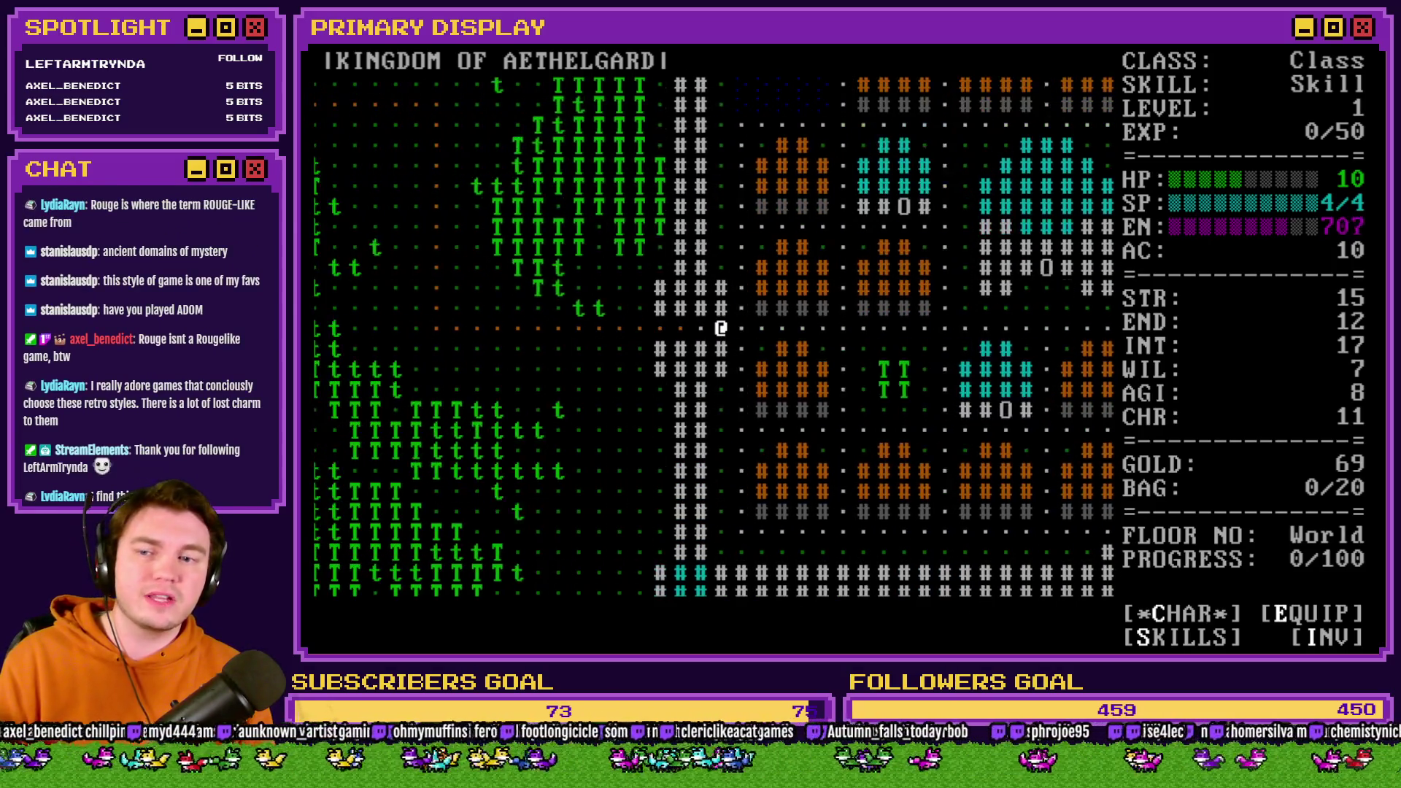
key("Up")
key("Up")
key("Up")
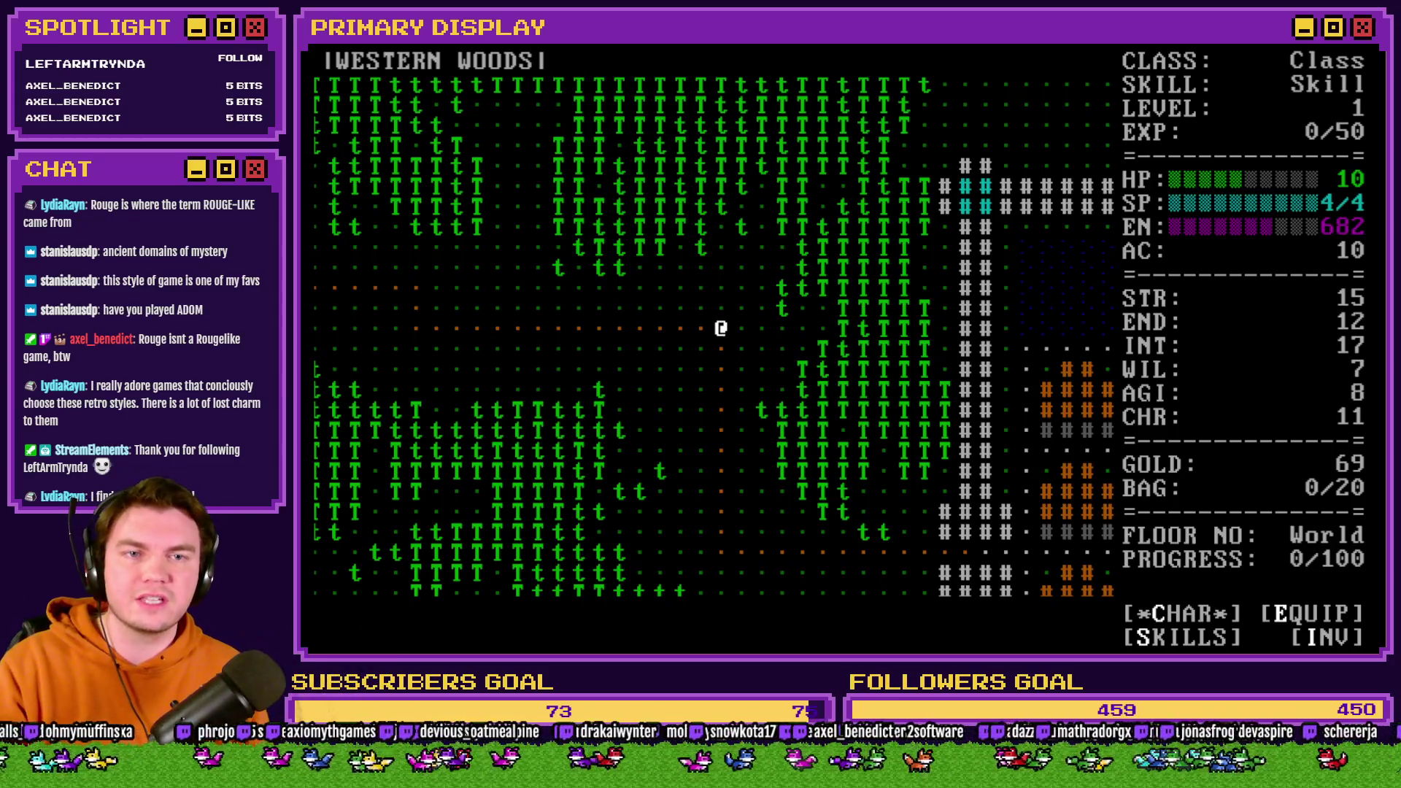
key("alt+F4")
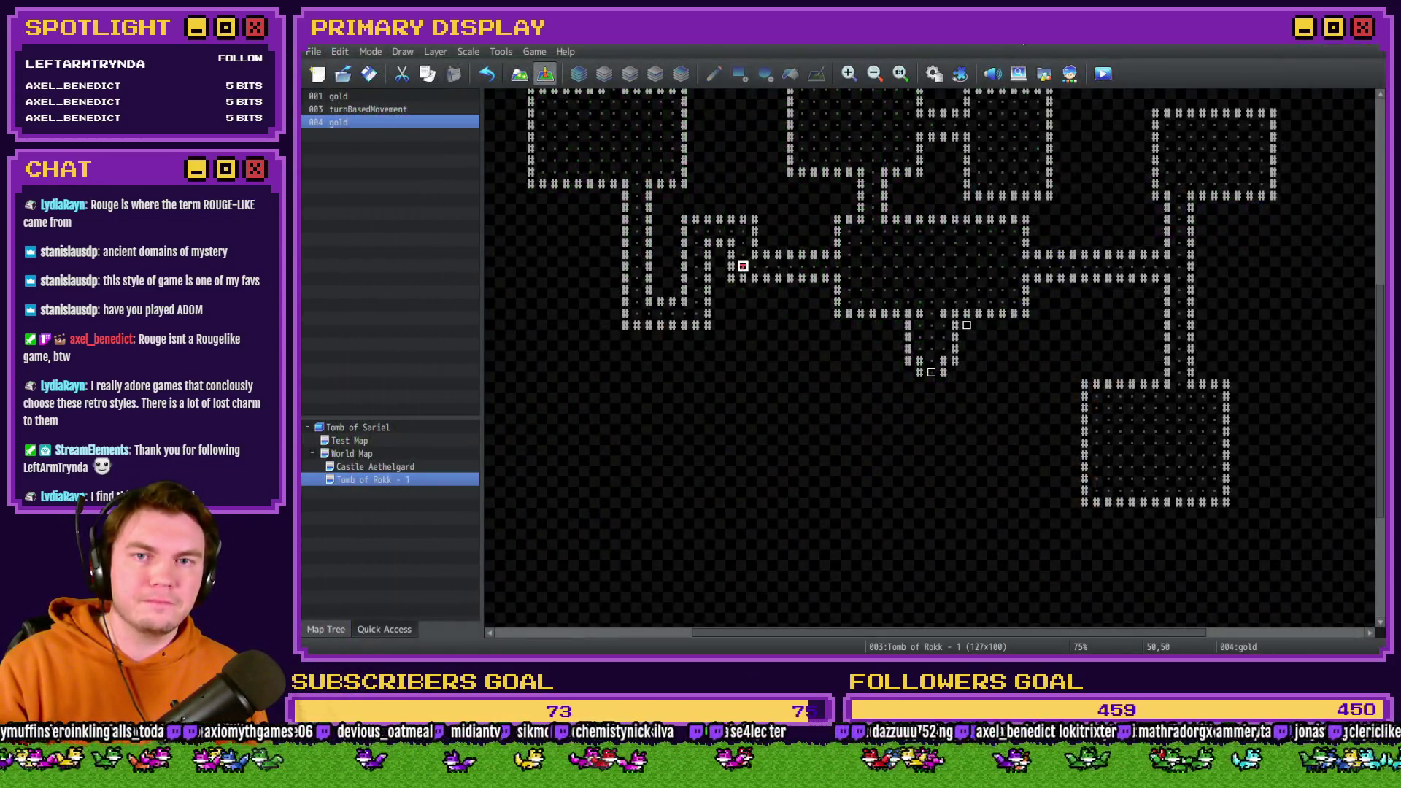
Close the Tomb of Rokk editor, then confirm the Draw And Attack event edits with OK.
left_click(1373, 46)
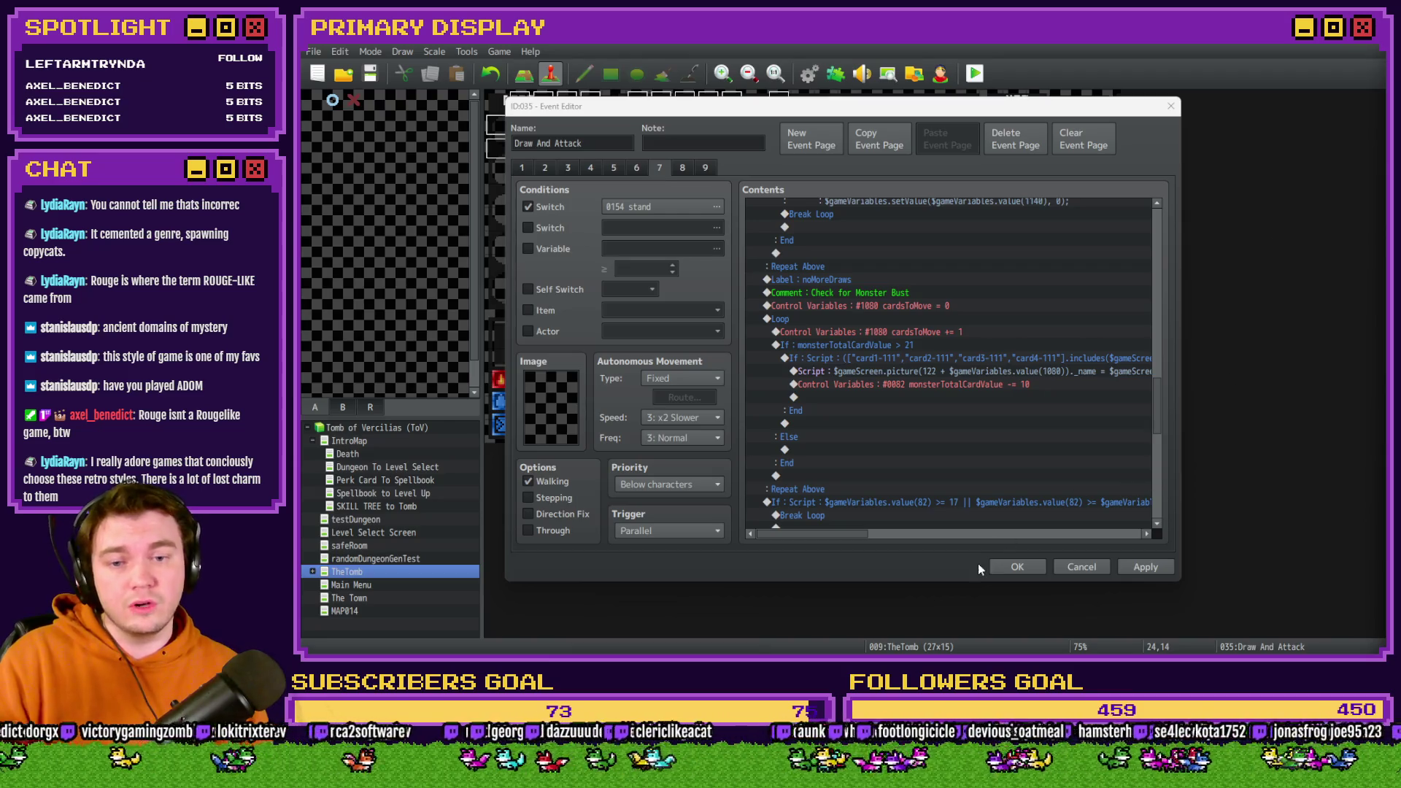
left_click(1018, 567)
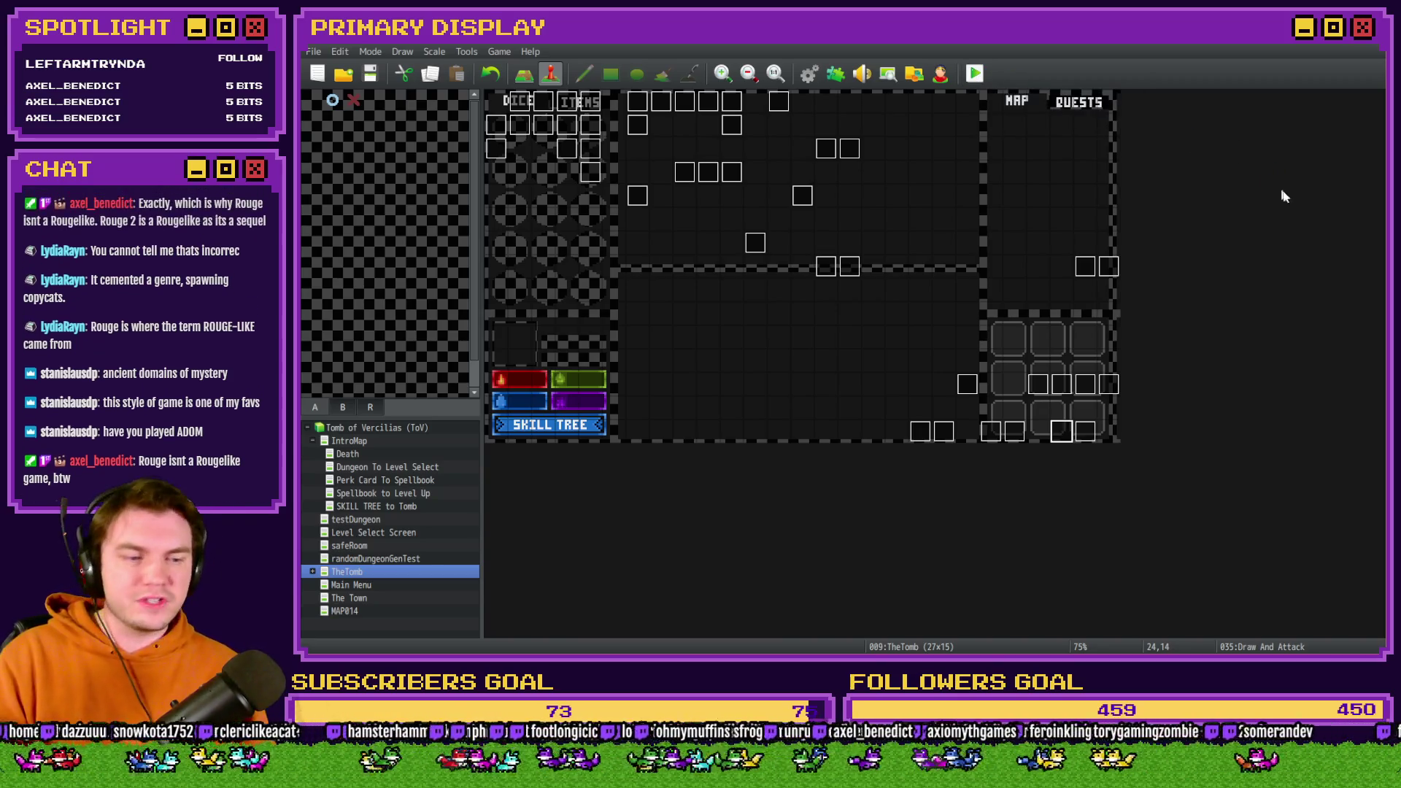
Centre the playtest window over the editor.
left_click_drag(1314, 236, 702, 98)
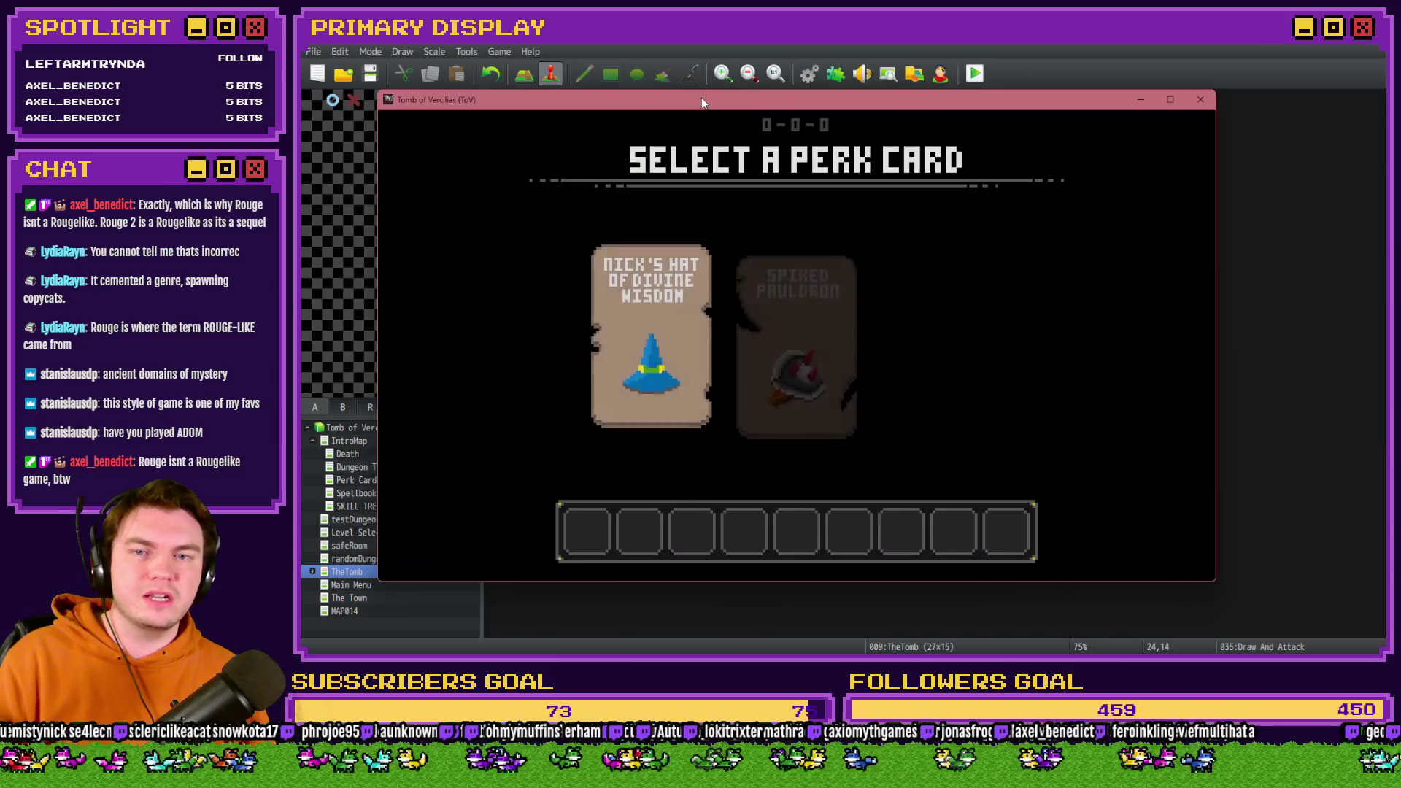
Choose the Spiked Pauldron perk, step forward to the skull fight, then close the playtest.
left_click(787, 268)
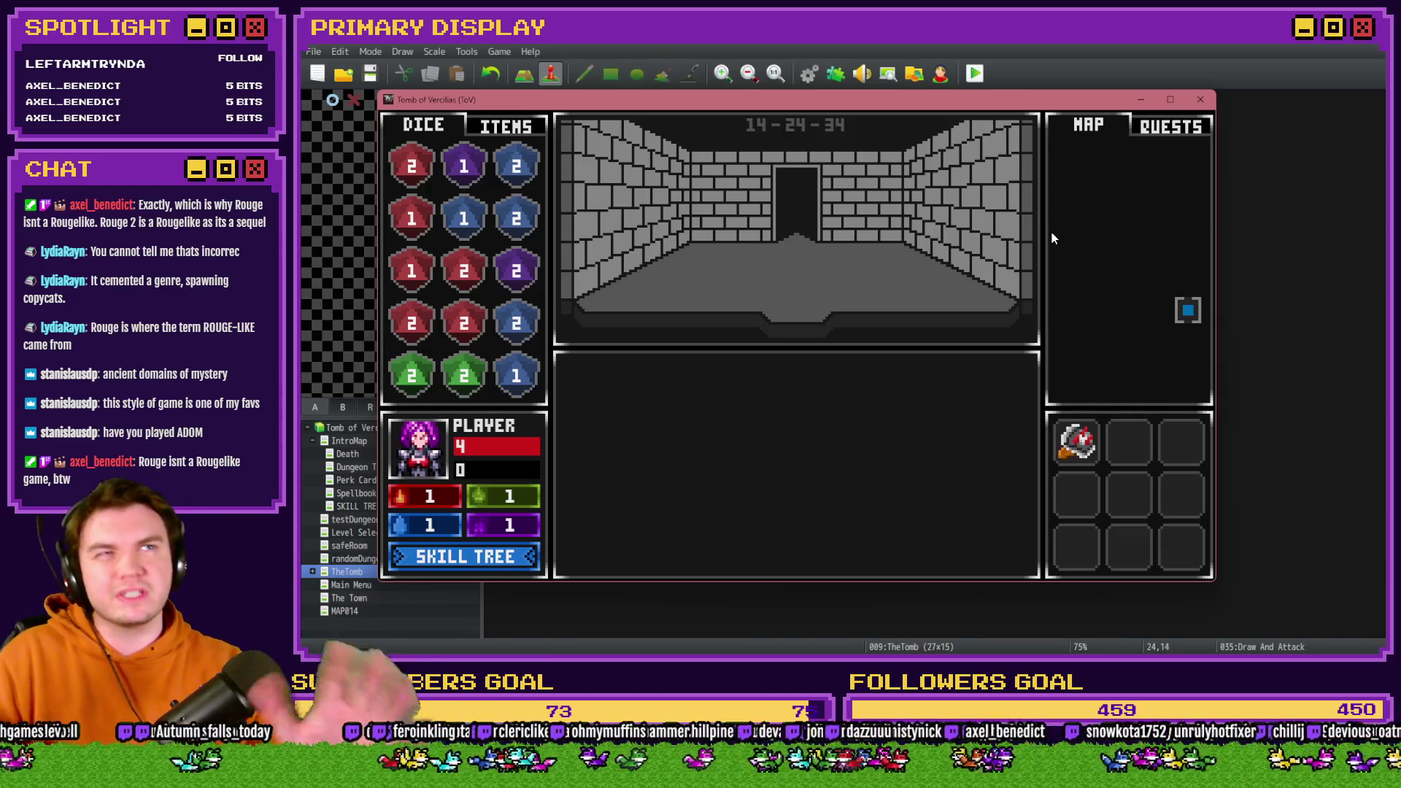
key("Up")
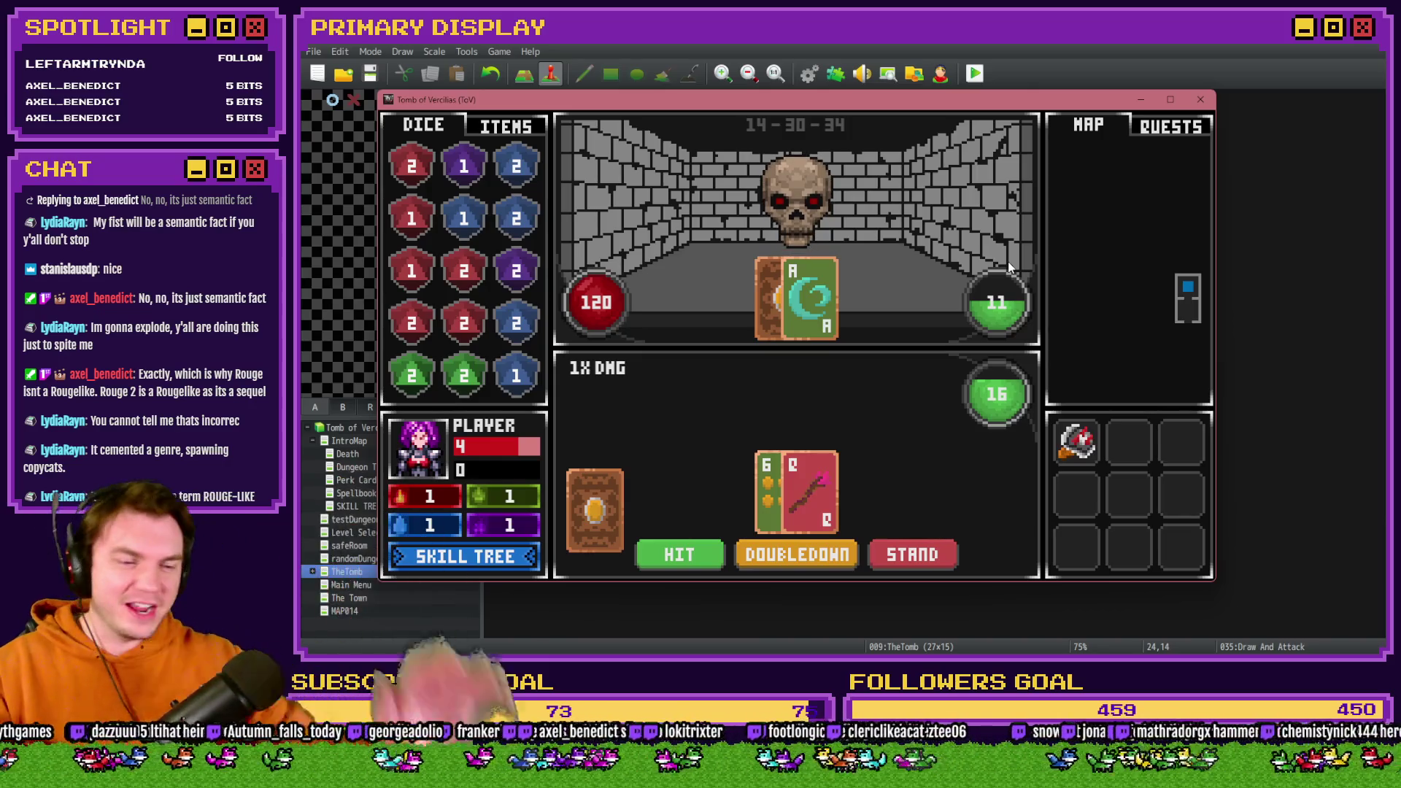
left_click_drag(890, 102, 943, 92)
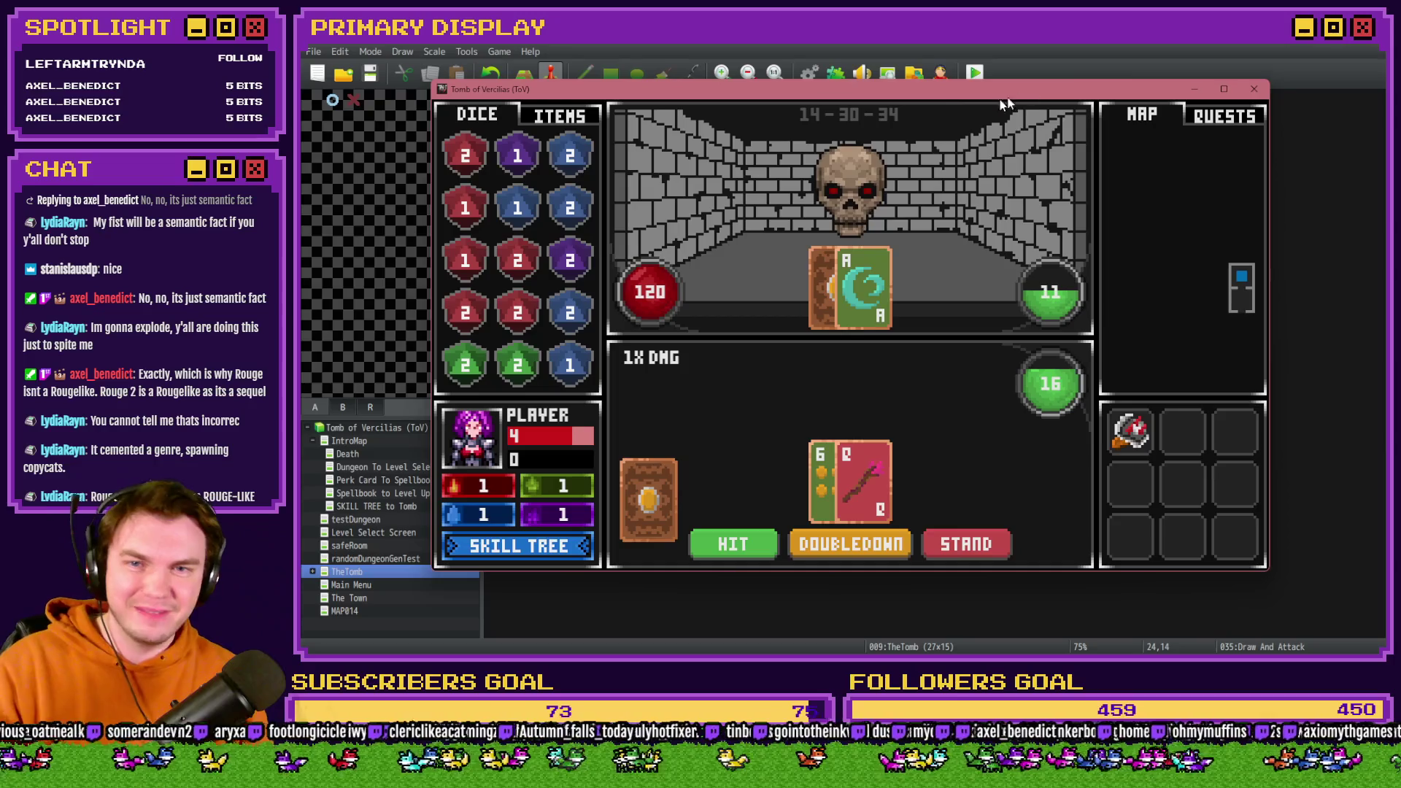
left_click(1253, 91)
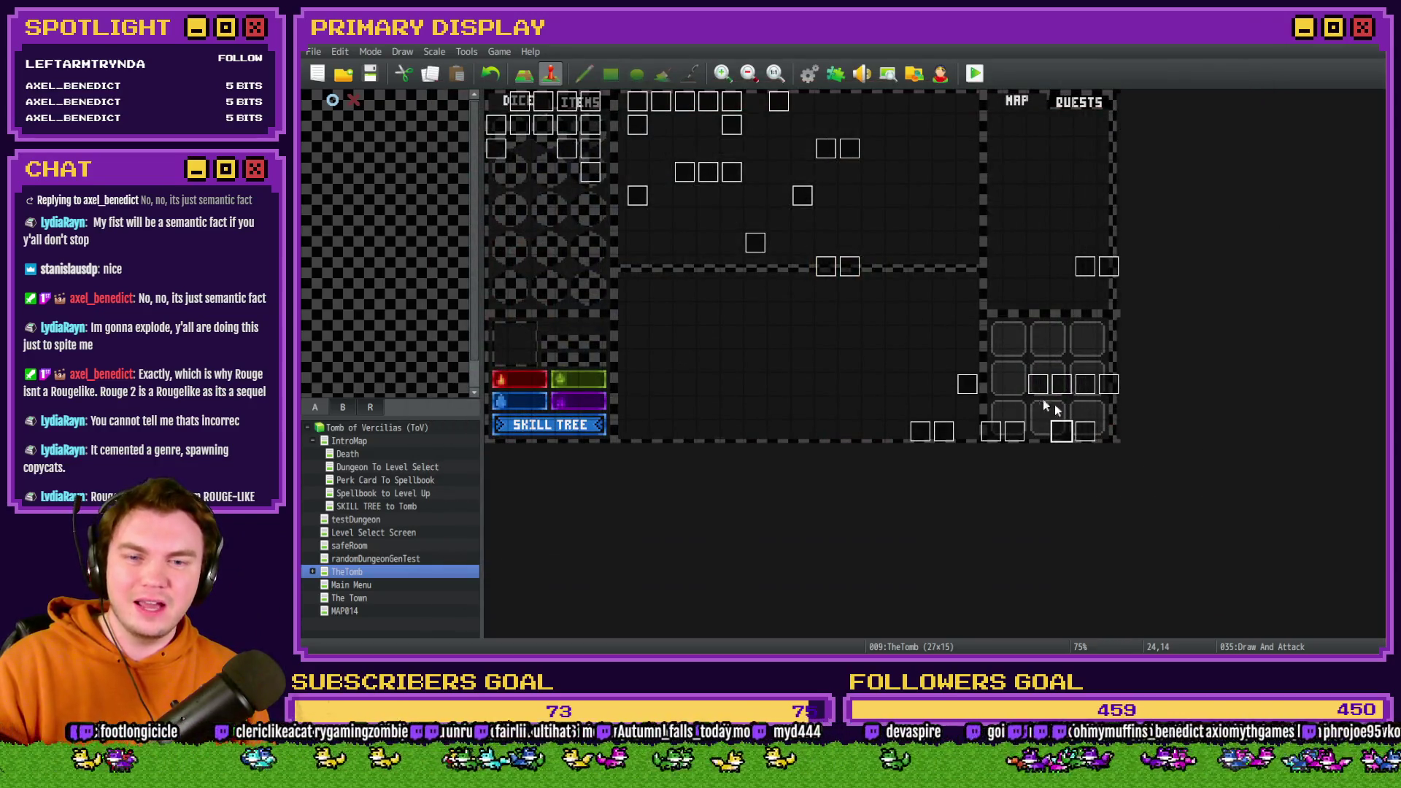
Open page 7 of Draw And Attack, select the monsterTotalCardValue > 21 bust block, confirm, and relaunch the playtest.
double_click(1070, 442)
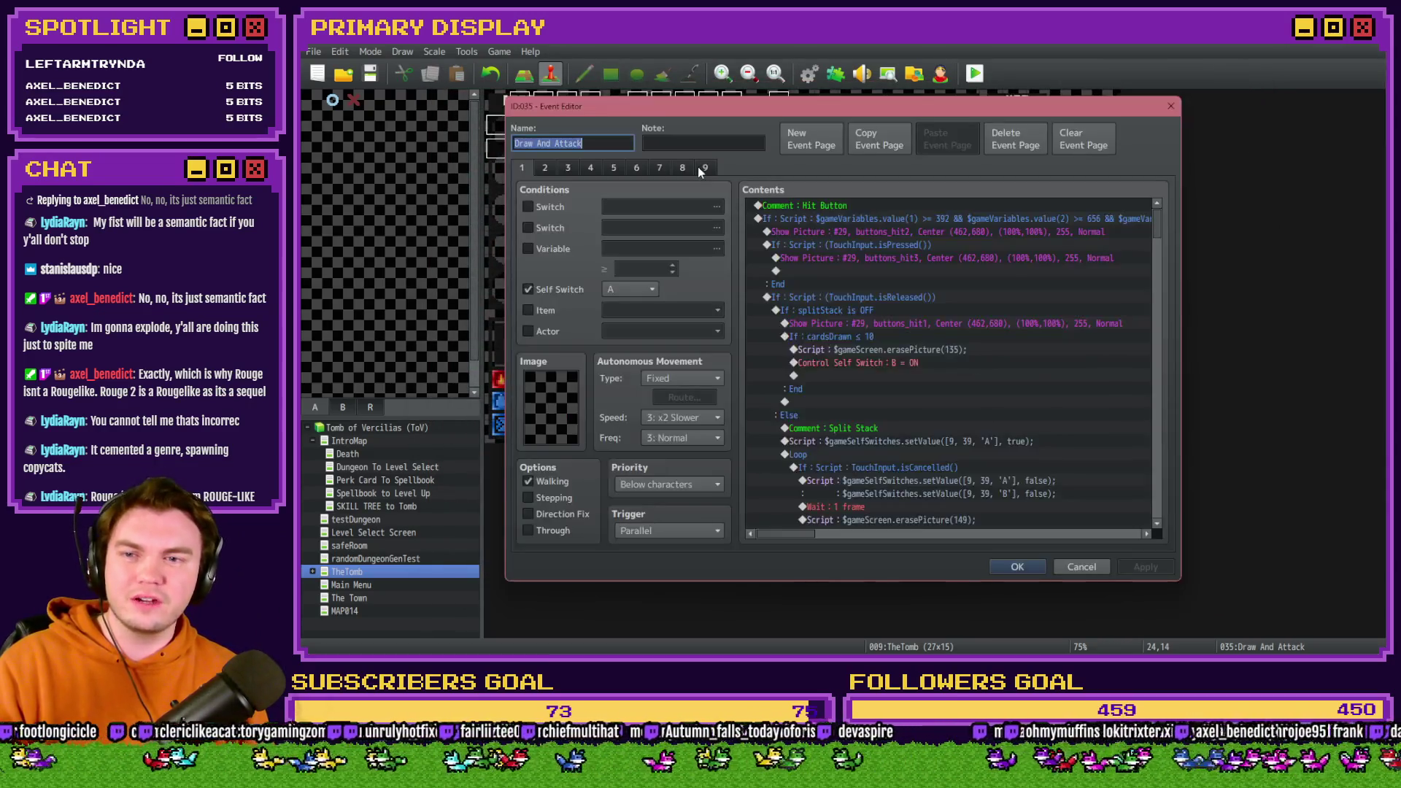
left_click(659, 167)
mouse_move(1156, 232)
left_mouse_down()
mouse_move(1150, 300)
mouse_move(1177, 372)
mouse_move(1154, 417)
left_mouse_up()
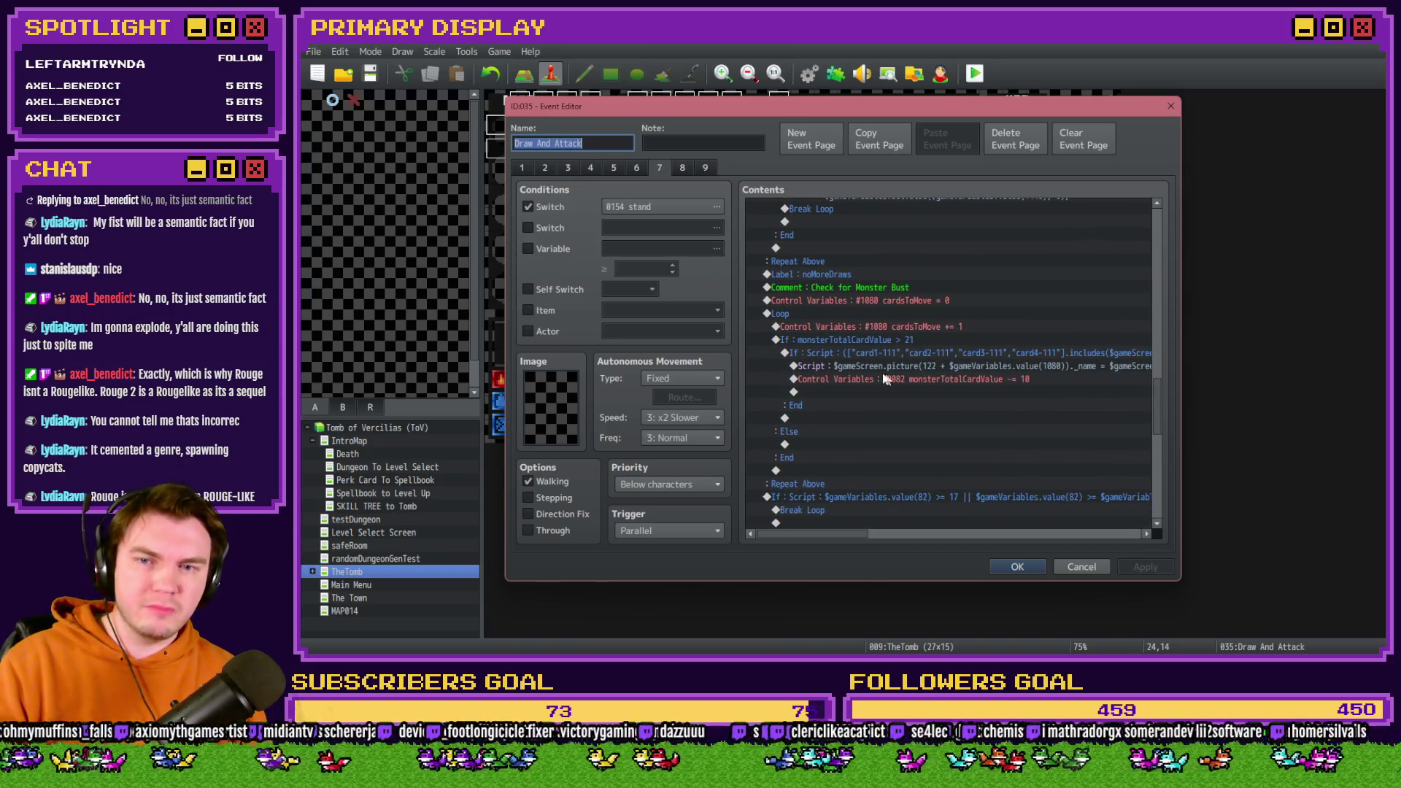
left_click(825, 328)
left_click(823, 340)
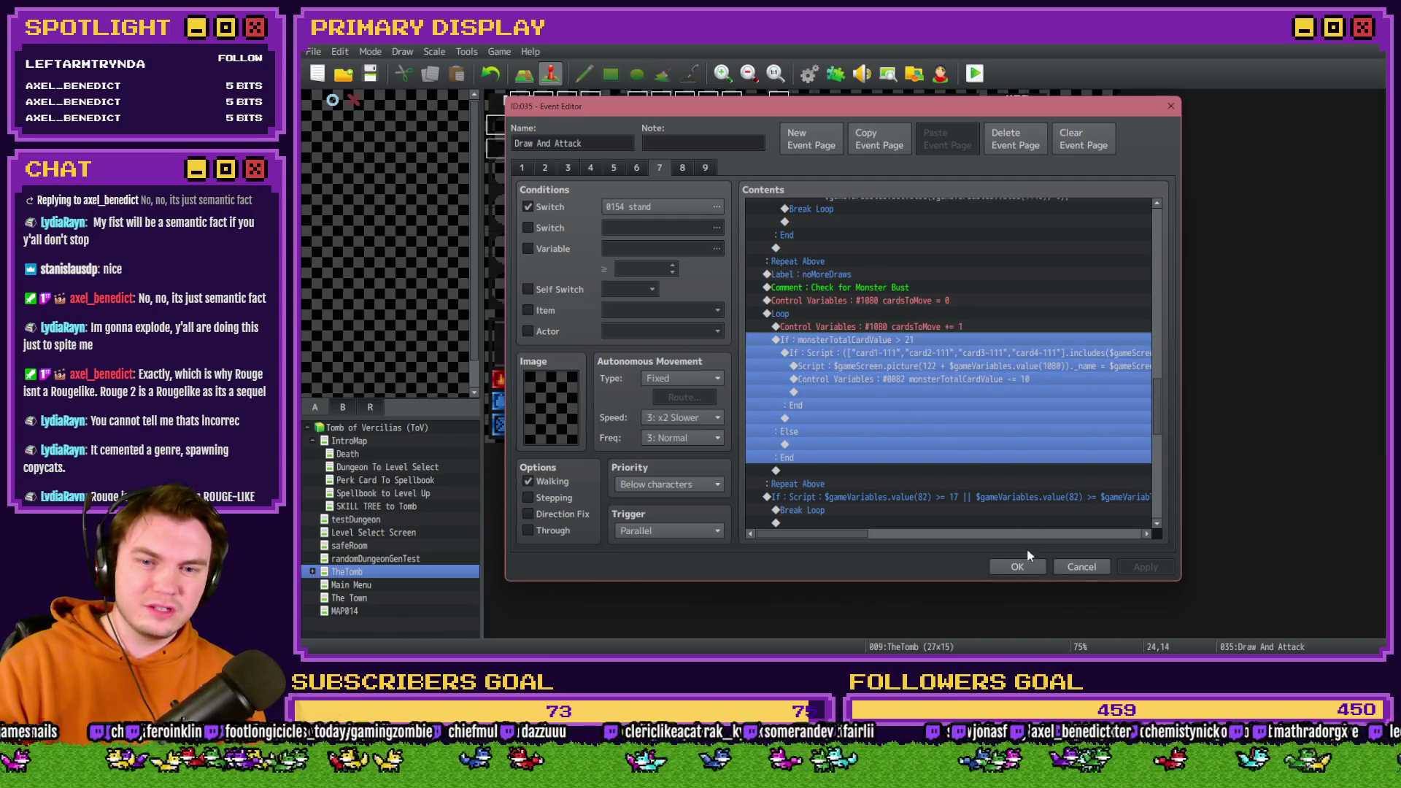
left_click_drag(1160, 421, 1168, 333)
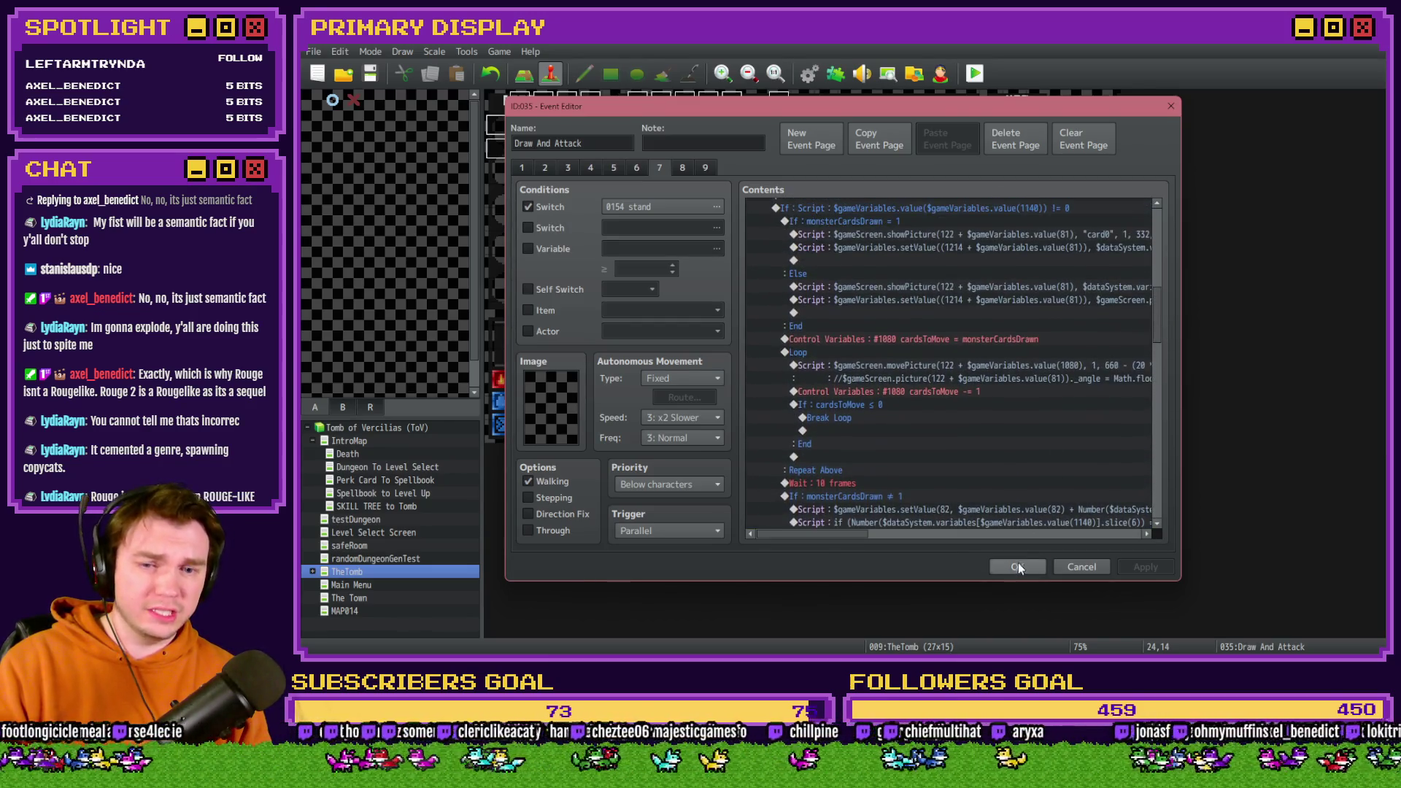
left_click(1018, 567)
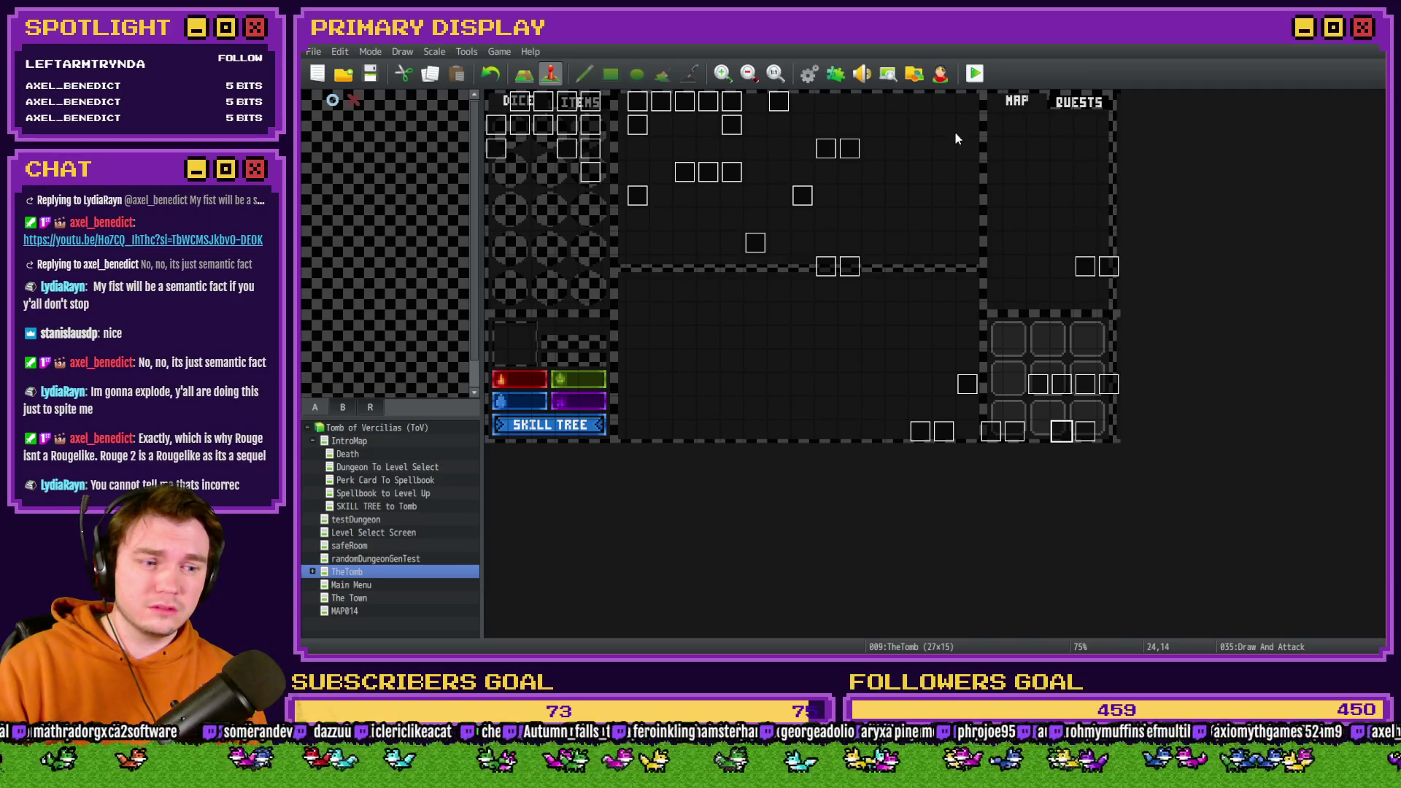
left_click(974, 73)
Centre the playtest, make it fullscreen, and choose the Spiked Pauldron perk.
left_click_drag(1232, 232, 710, 95)
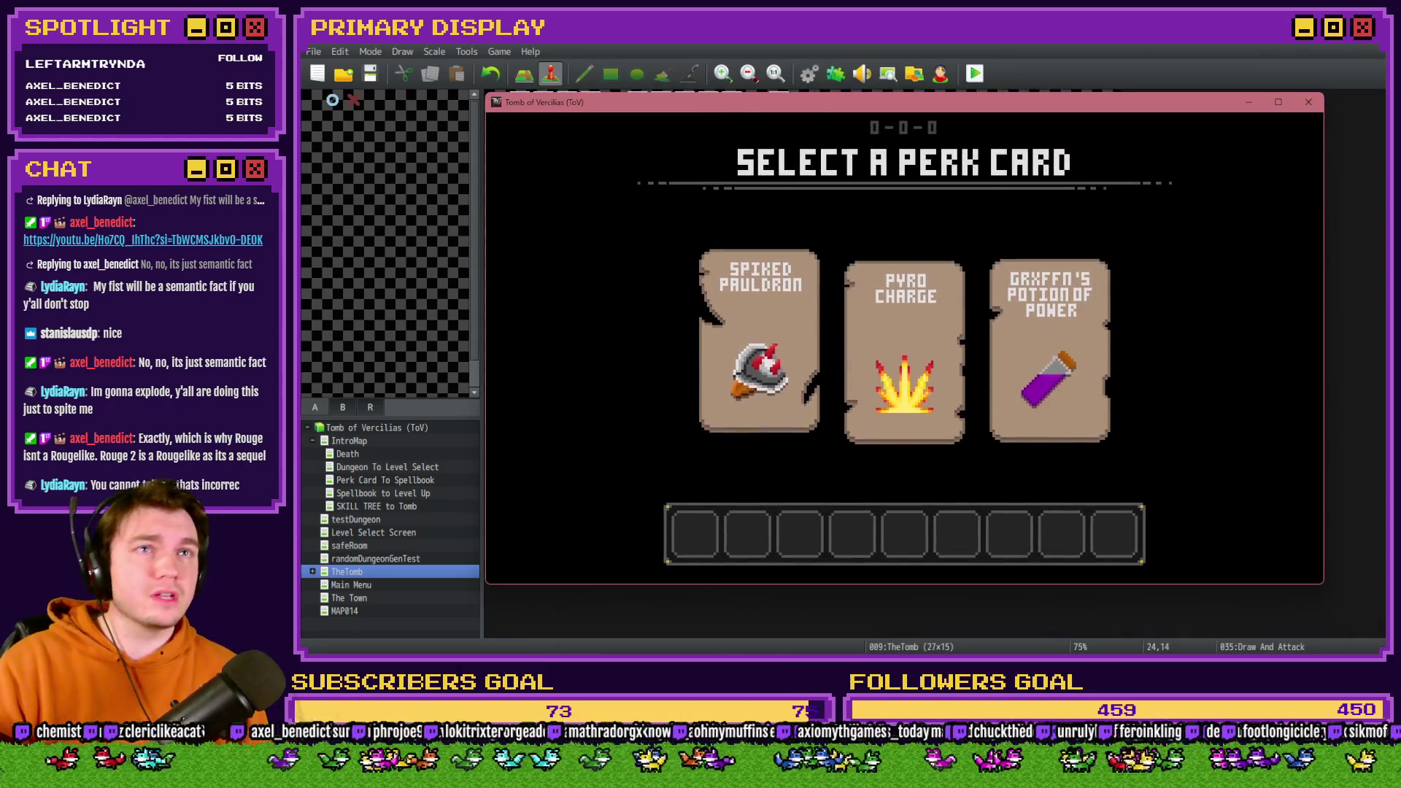
key("alt+Return")
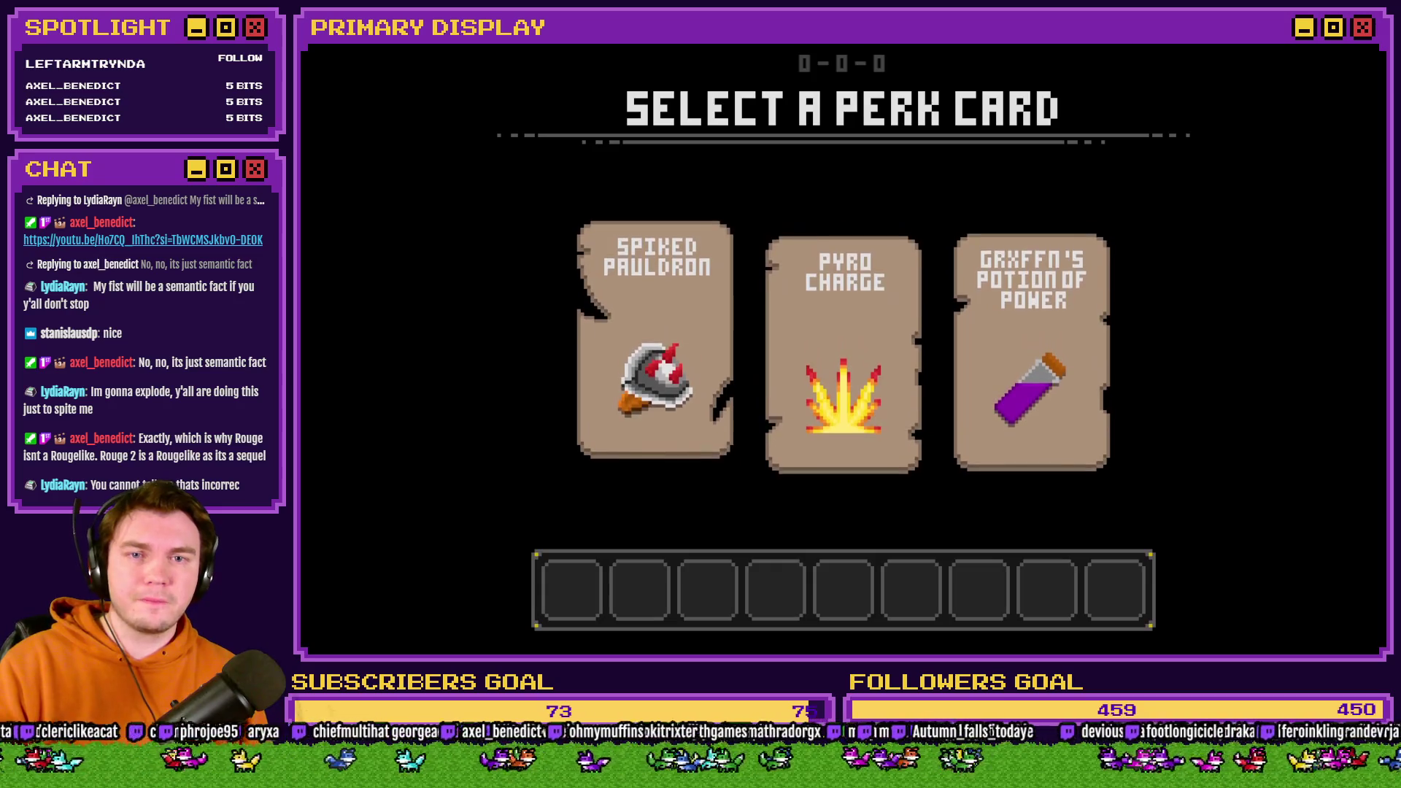
left_click(693, 318)
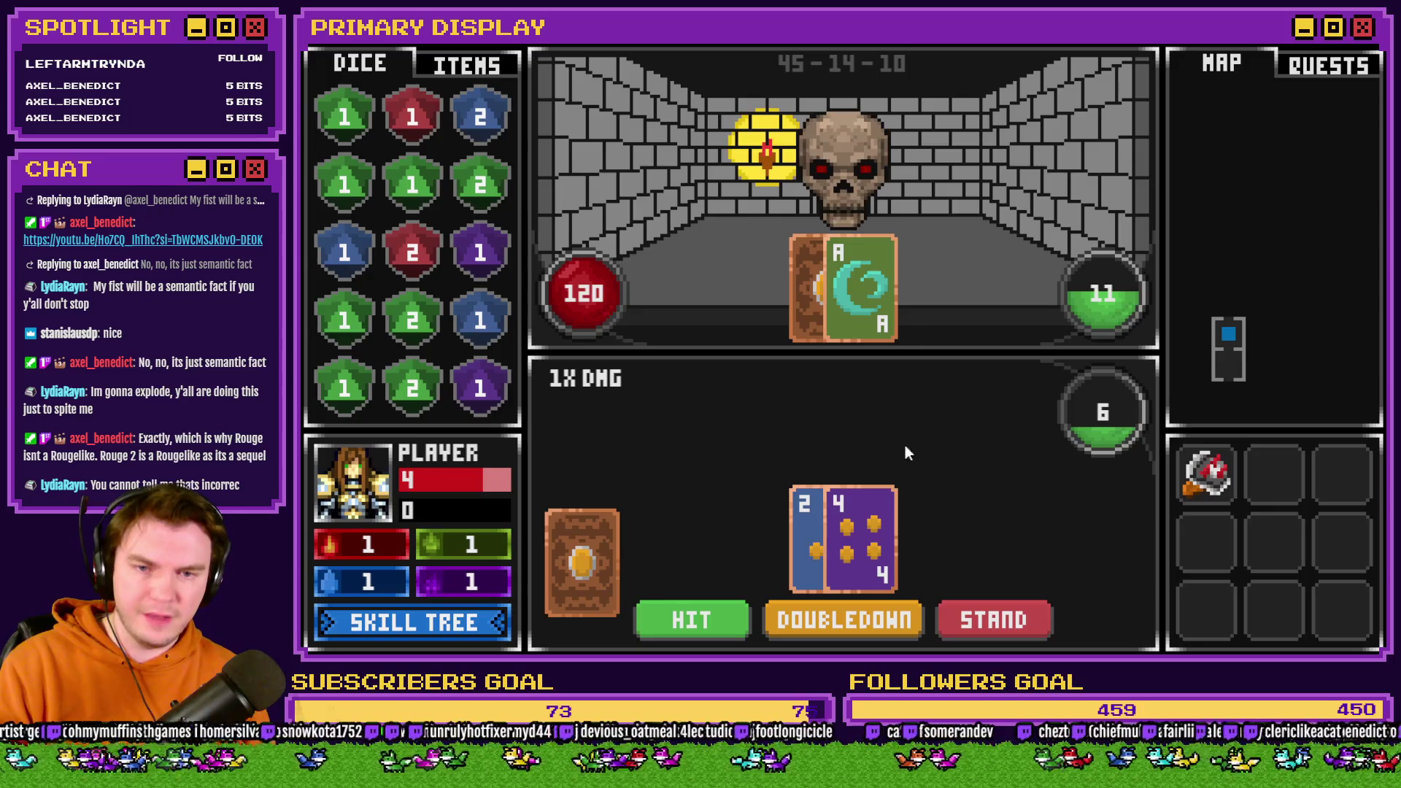
Hit twice to reach 19, stand against the skull's 18, then quit and reopen Draw And Attack.
left_click(692, 627)
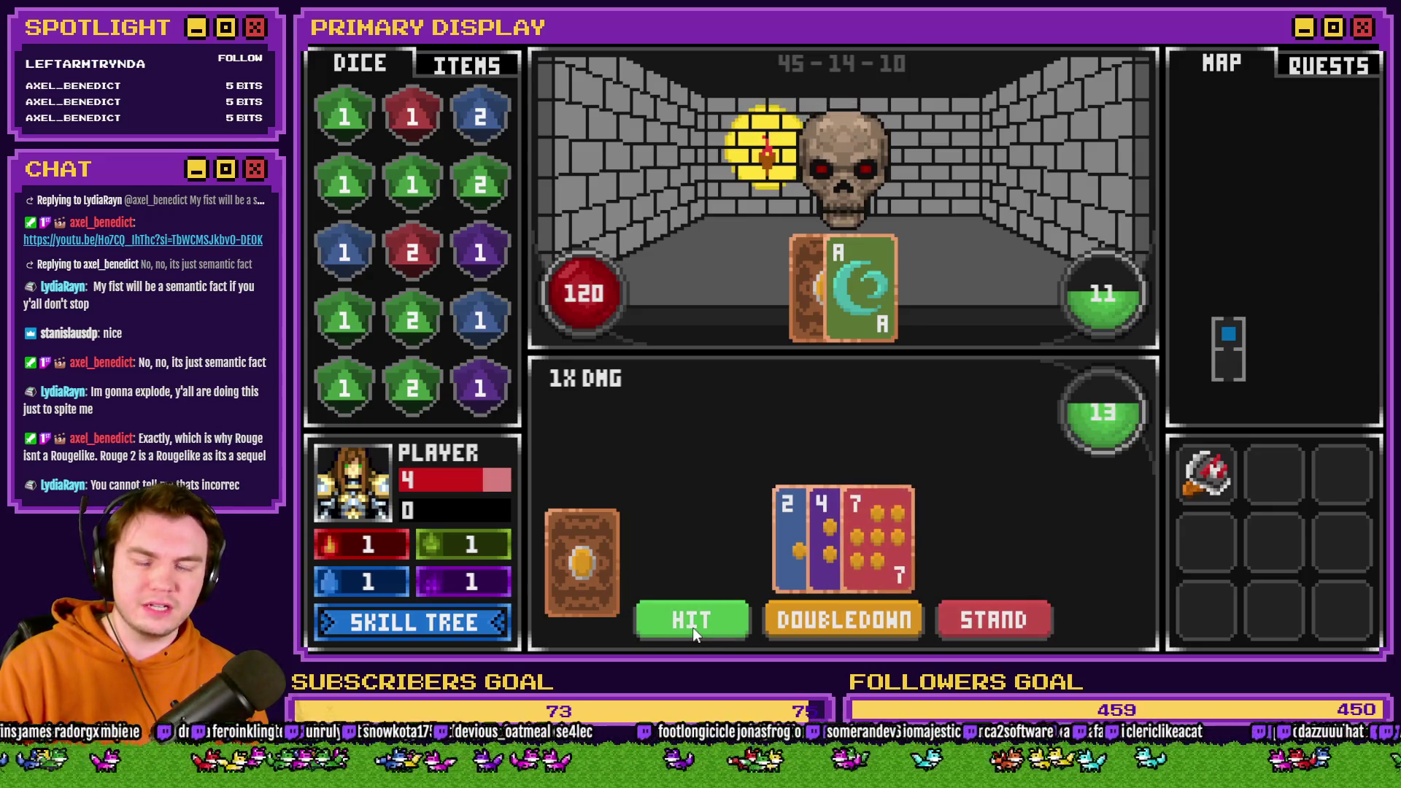
left_click(693, 627)
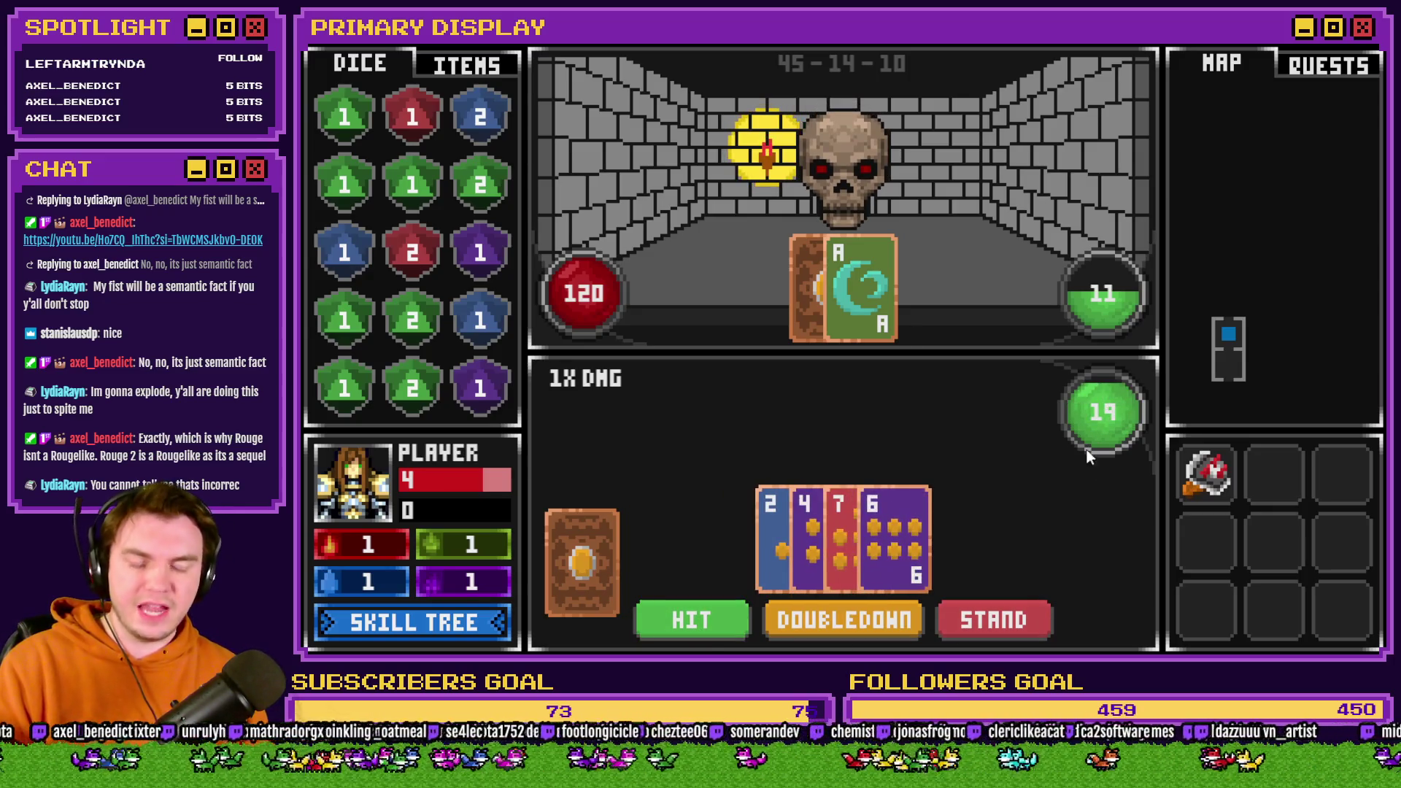
left_click(1003, 619)
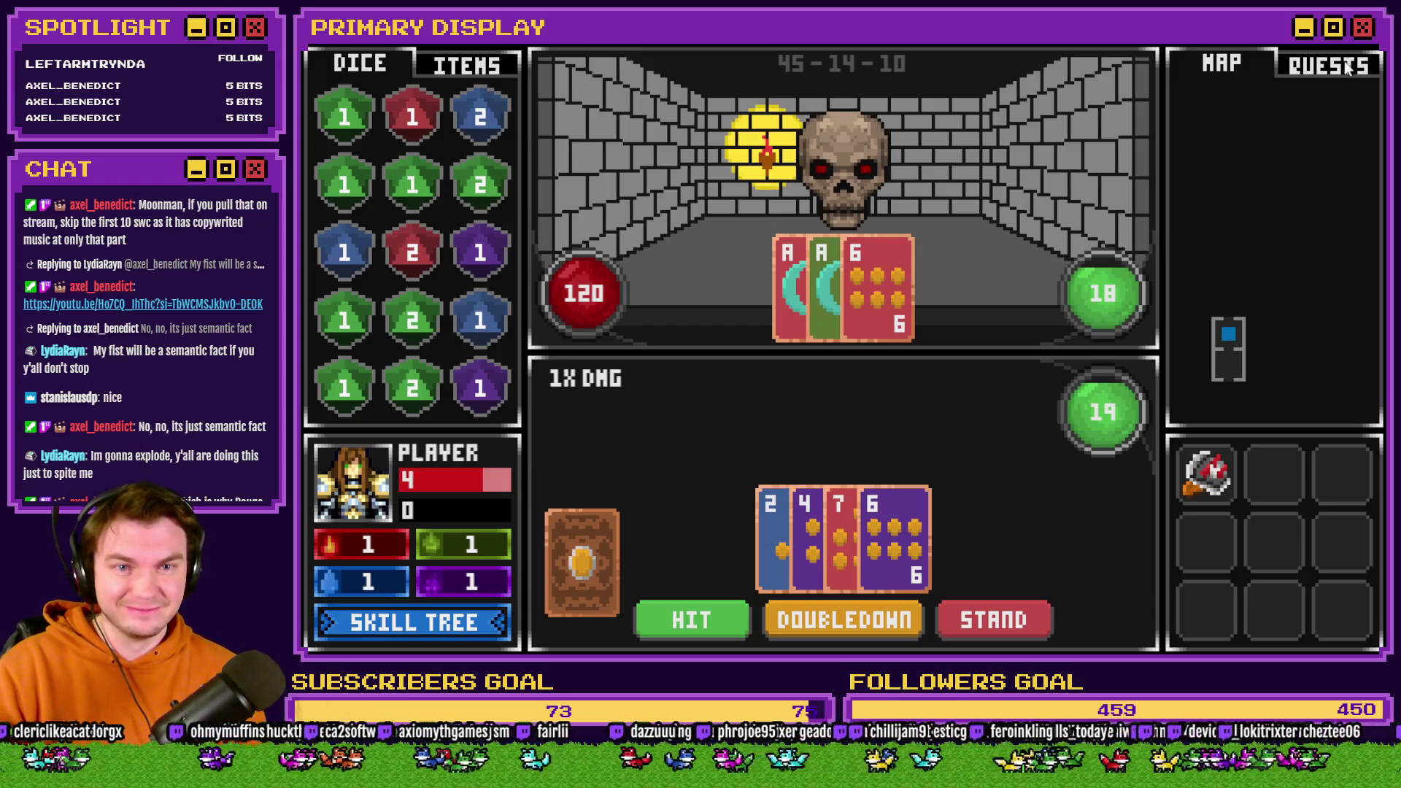
key("alt+F4")
double_click(1062, 432)
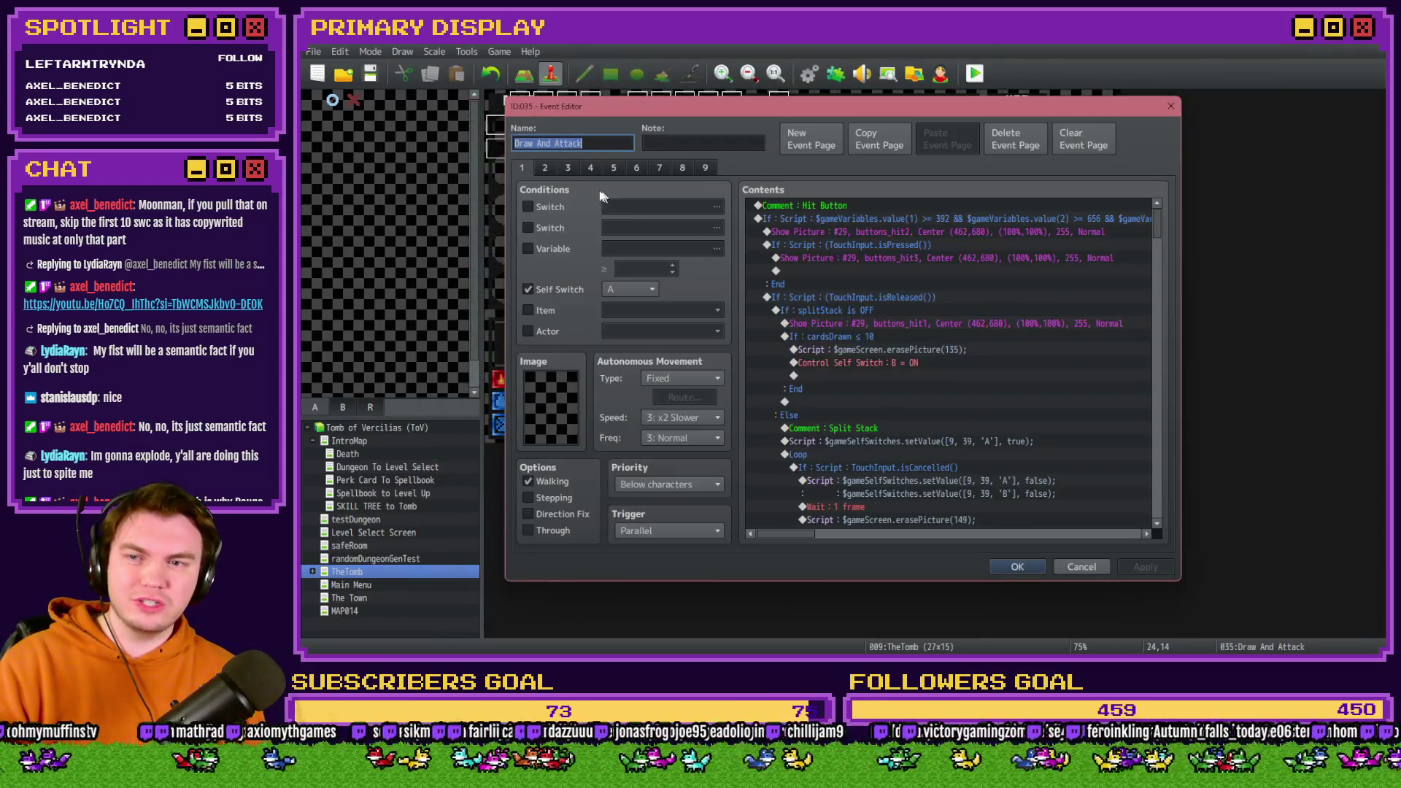
Switch to page 7 of Draw And Attack and scroll down to the Draw more monsters cards loop.
left_click(614, 167)
left_click(659, 167)
scroll(1037, 416, "down", 4)
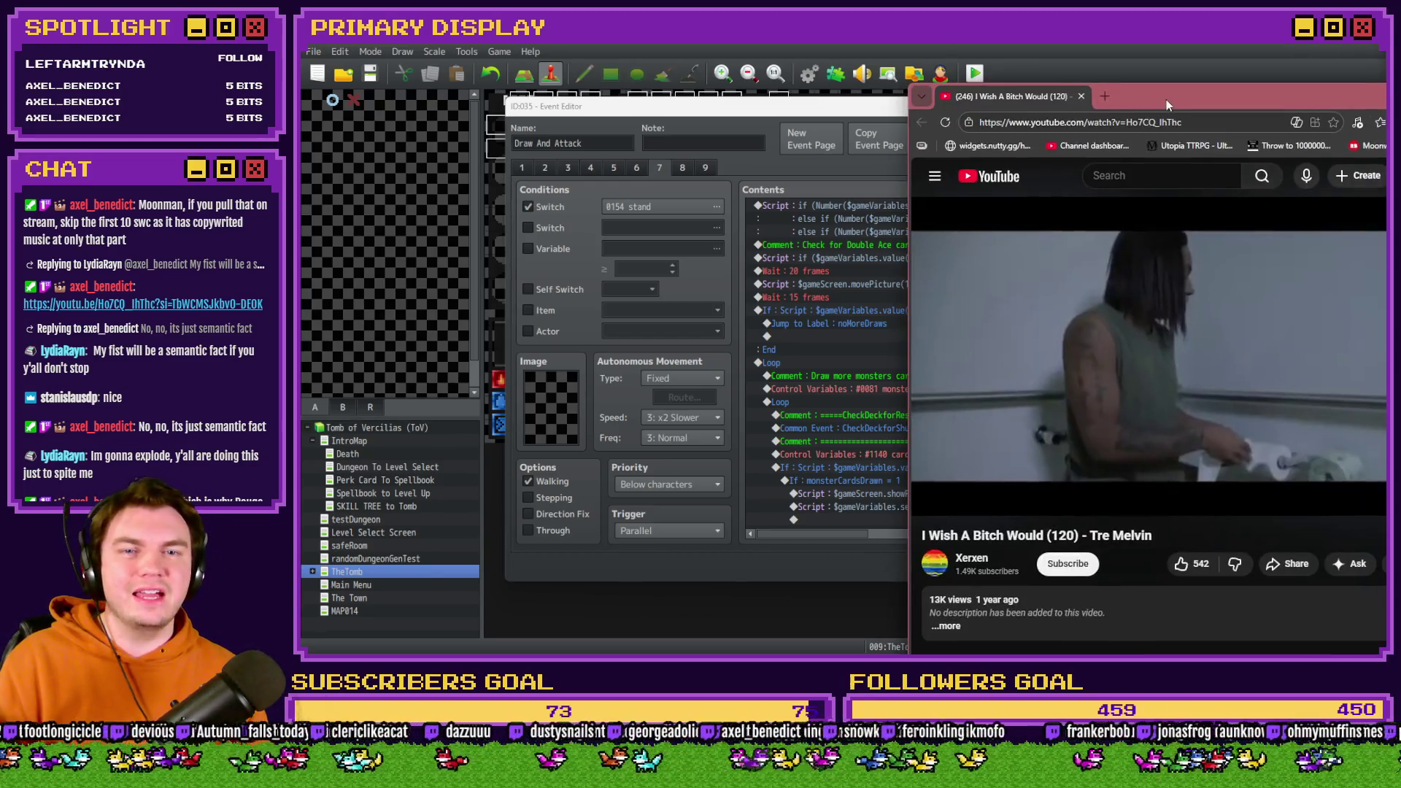
double_click(1166, 99)
left_click(882, 221)
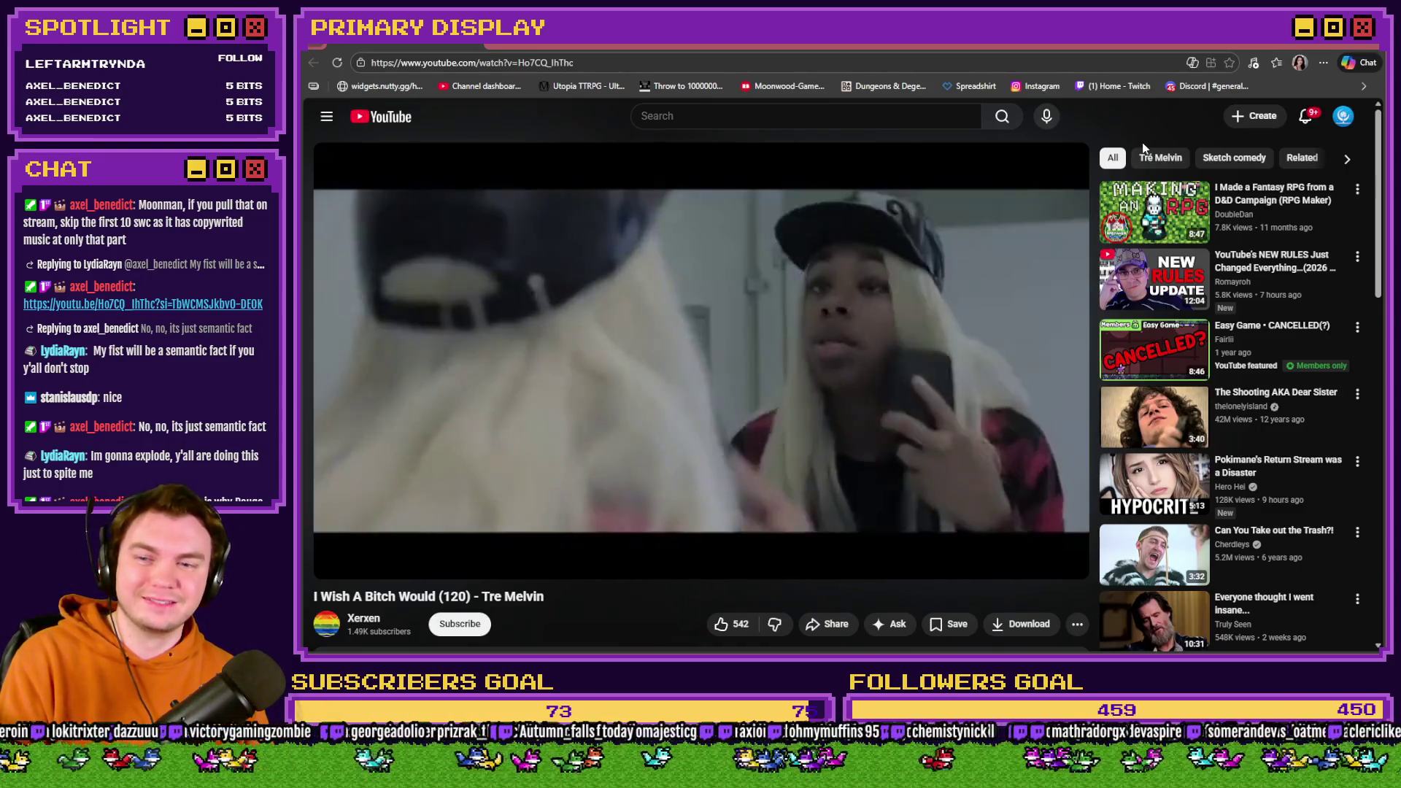
scroll(896, 397, "down", 3)
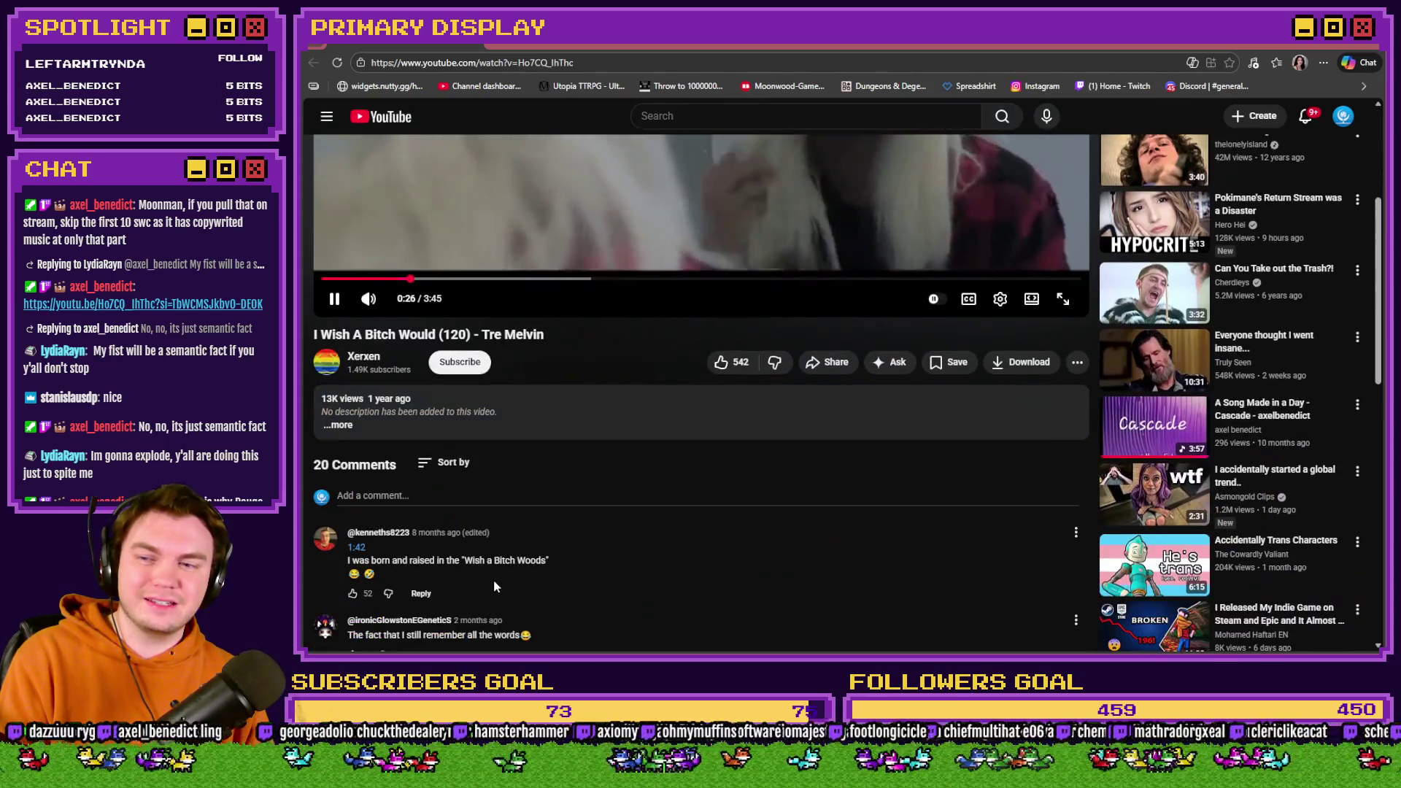
scroll(546, 584, "up", 5)
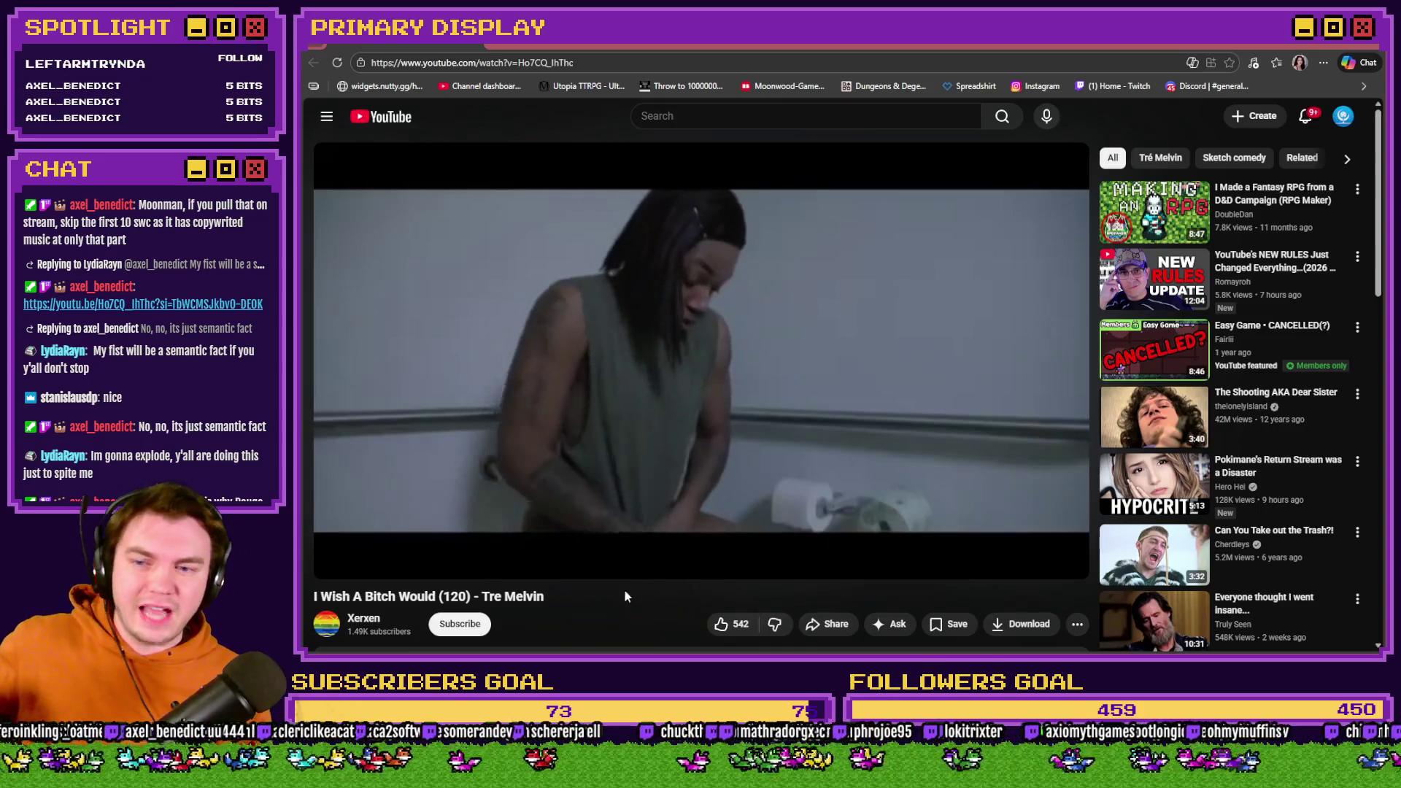
left_click(654, 542)
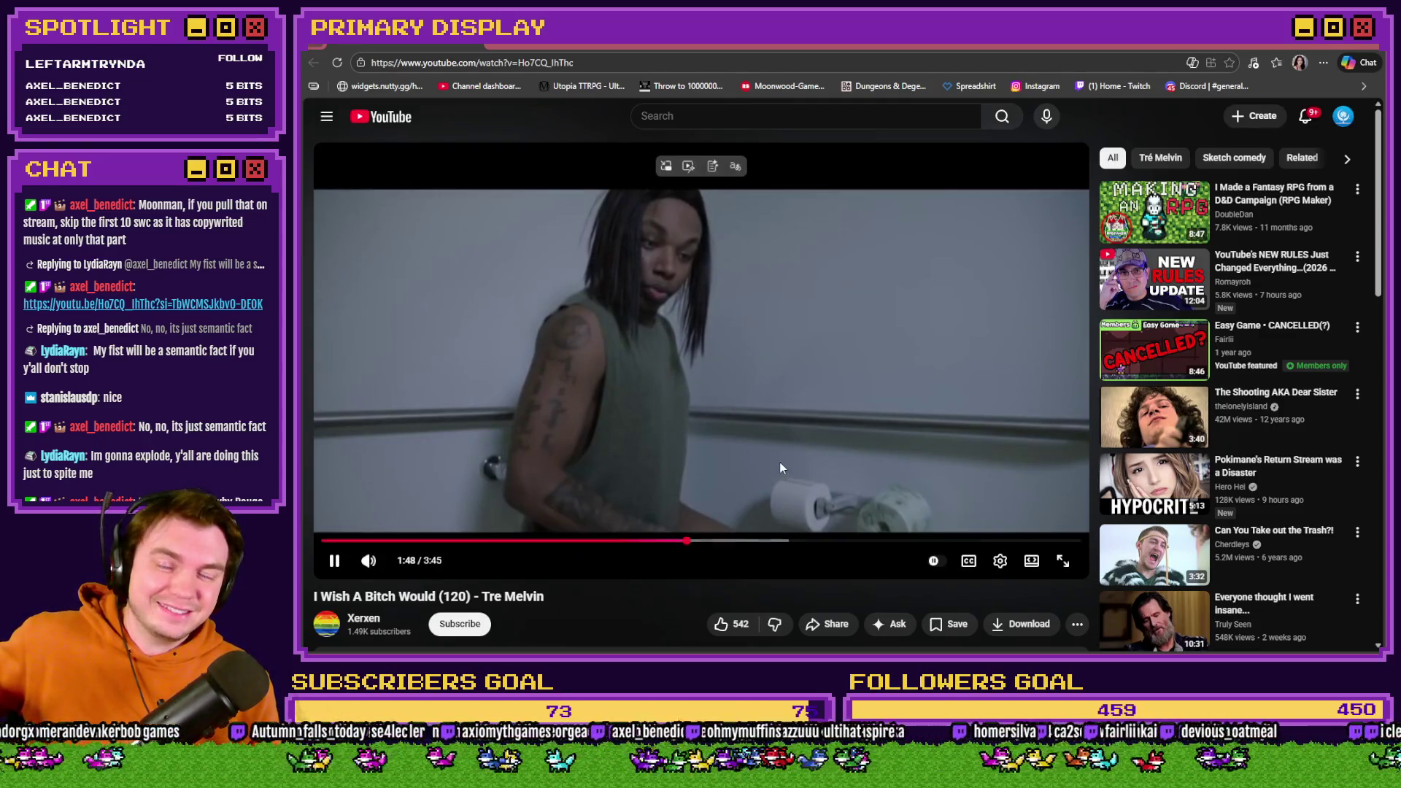
left_click(796, 541)
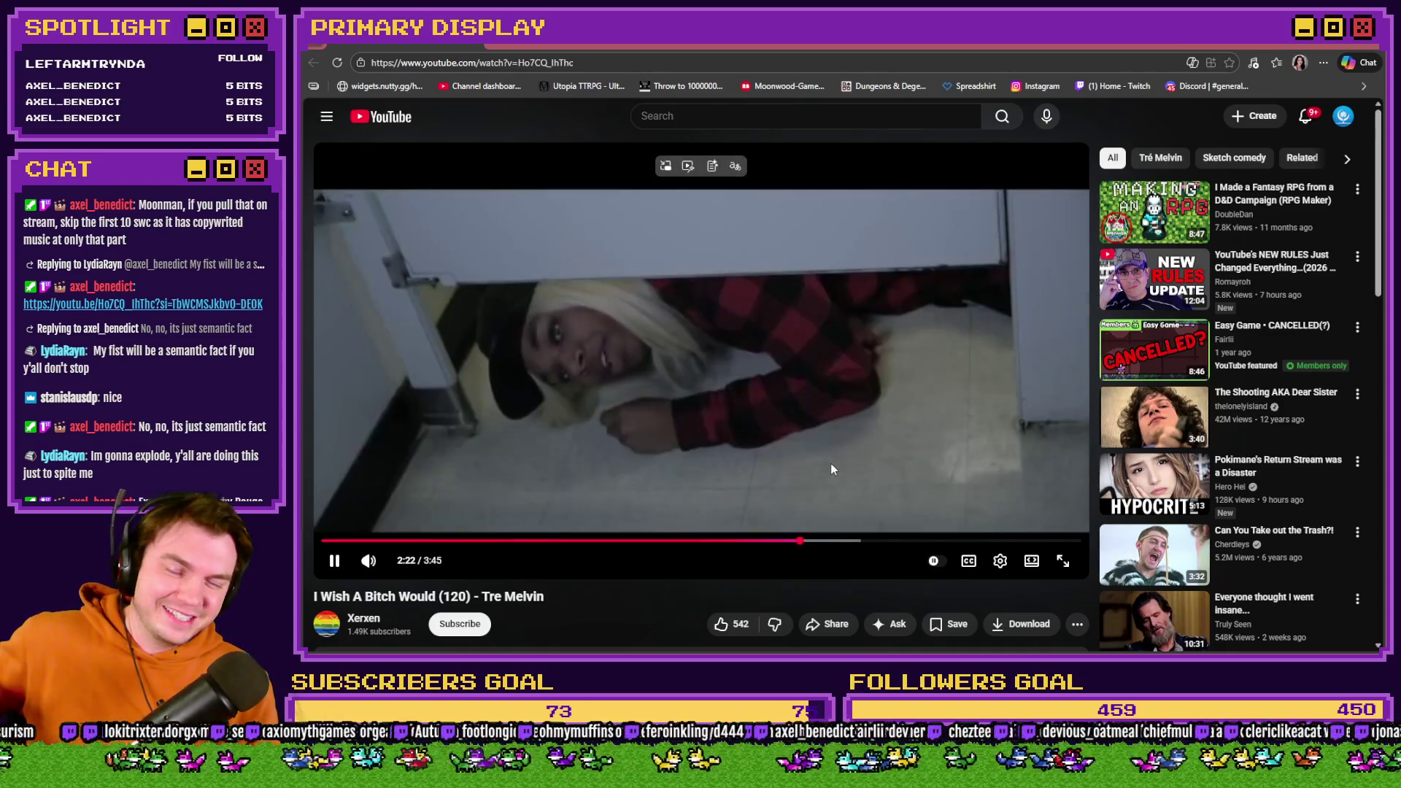
left_click(831, 462)
left_click(1362, 45)
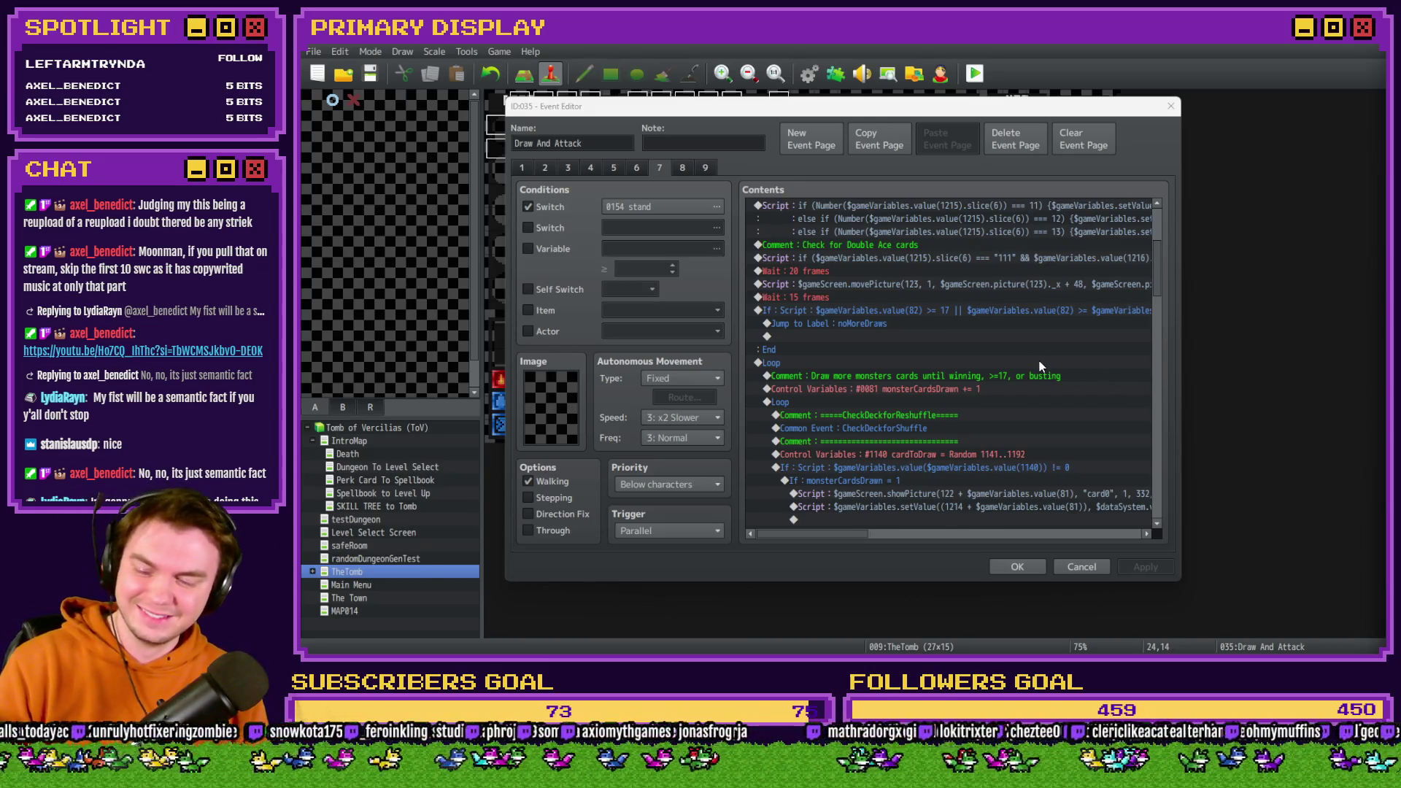
scroll(1042, 340, "down", 8)
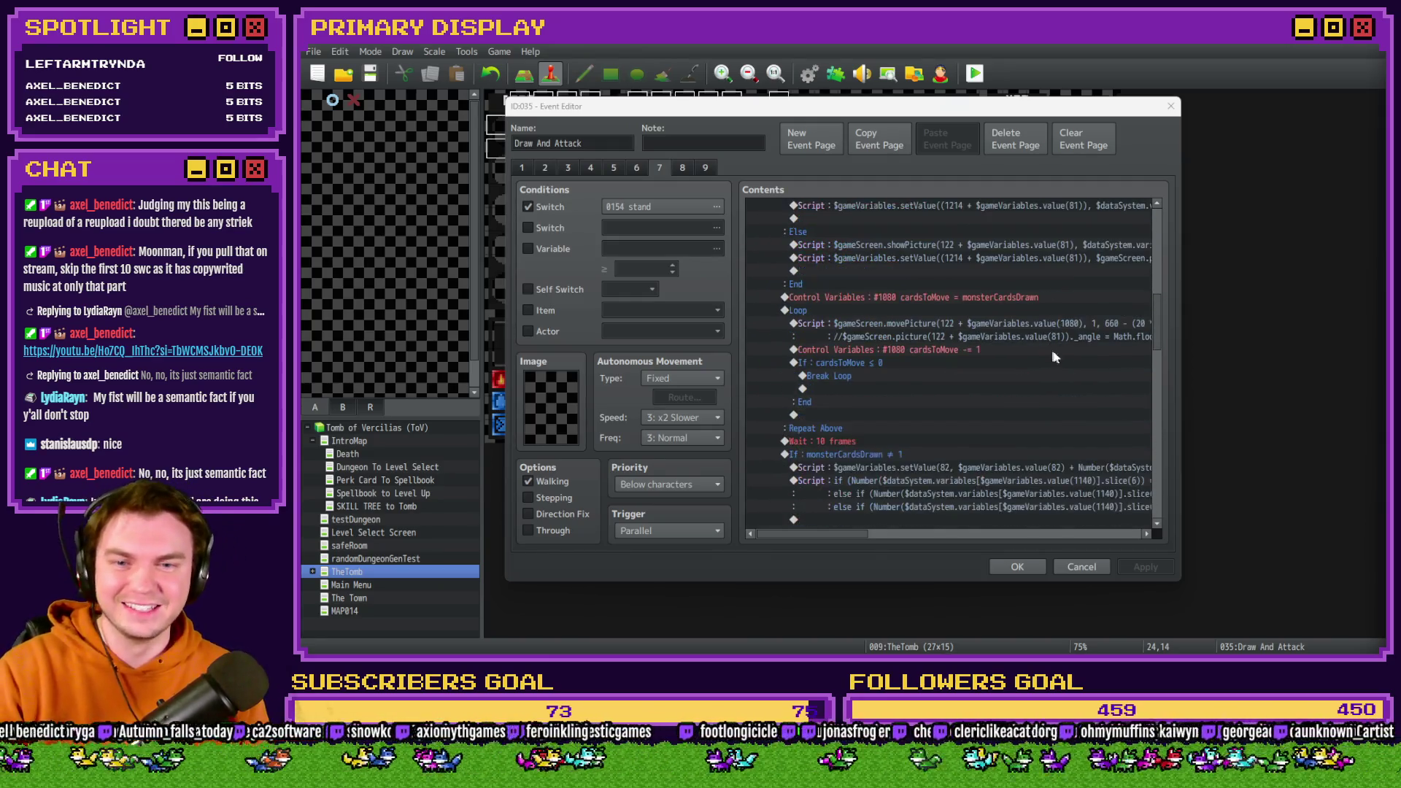
scroll(1053, 357, "down", 2)
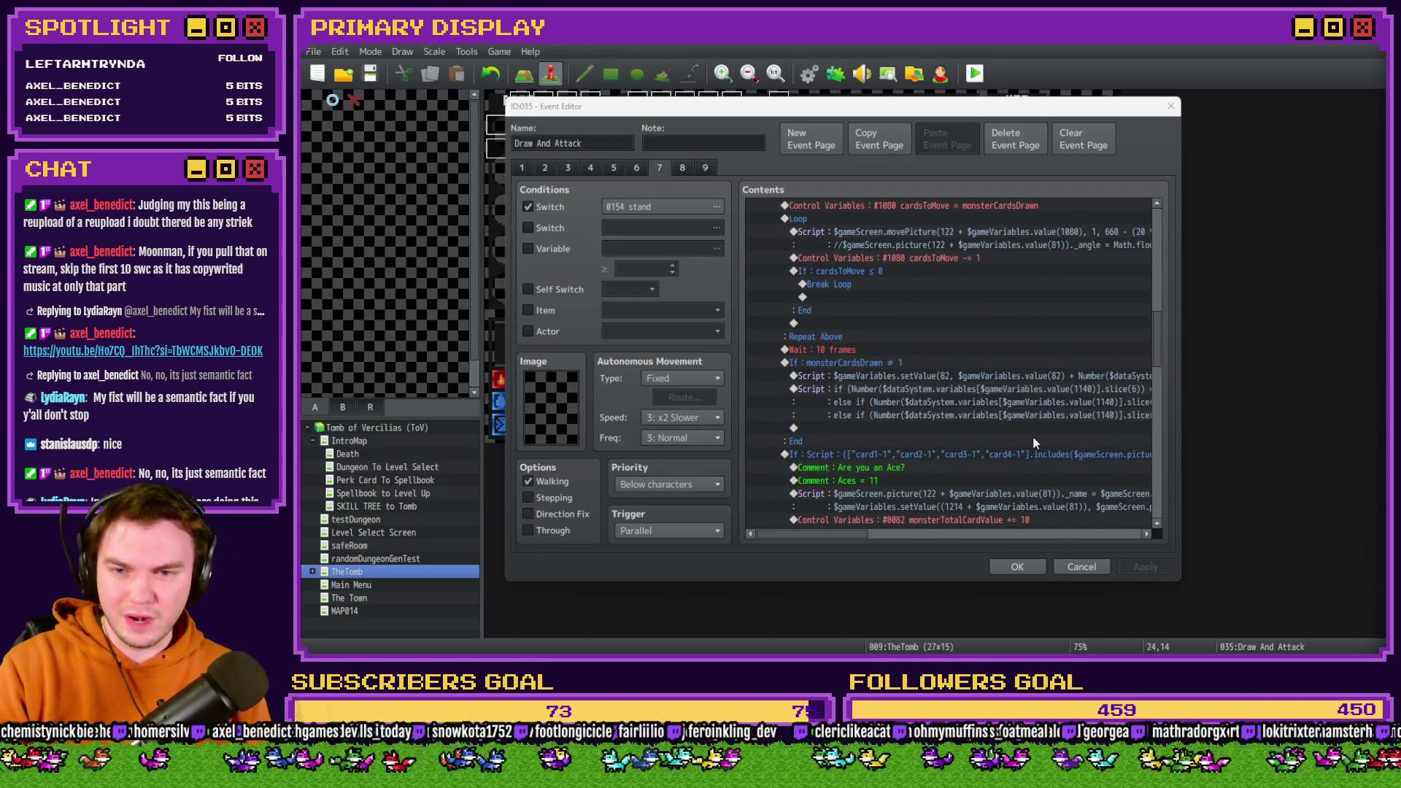
scroll(1028, 442, "up", 6)
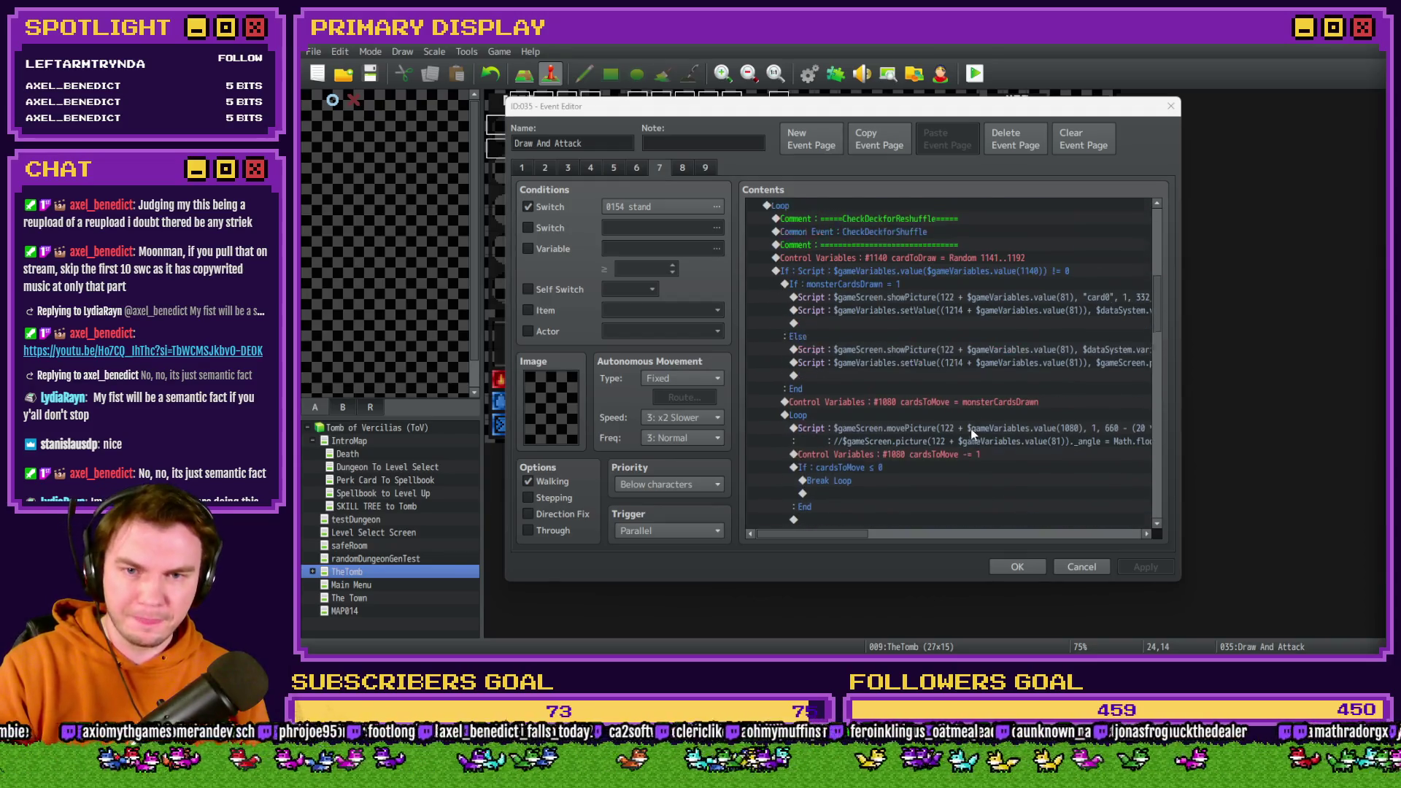
left_click(979, 296)
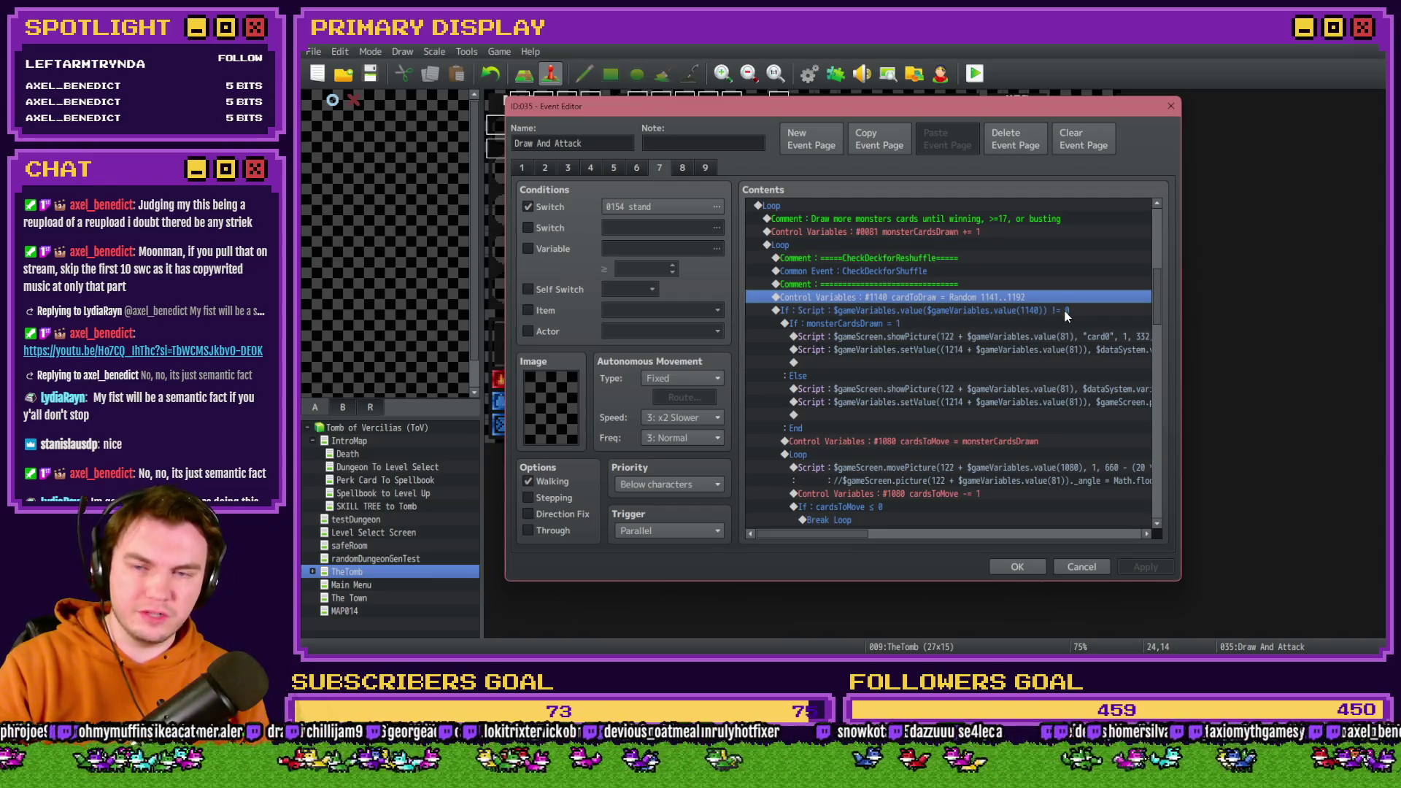
left_click(884, 323)
scroll(952, 356, "down", 2)
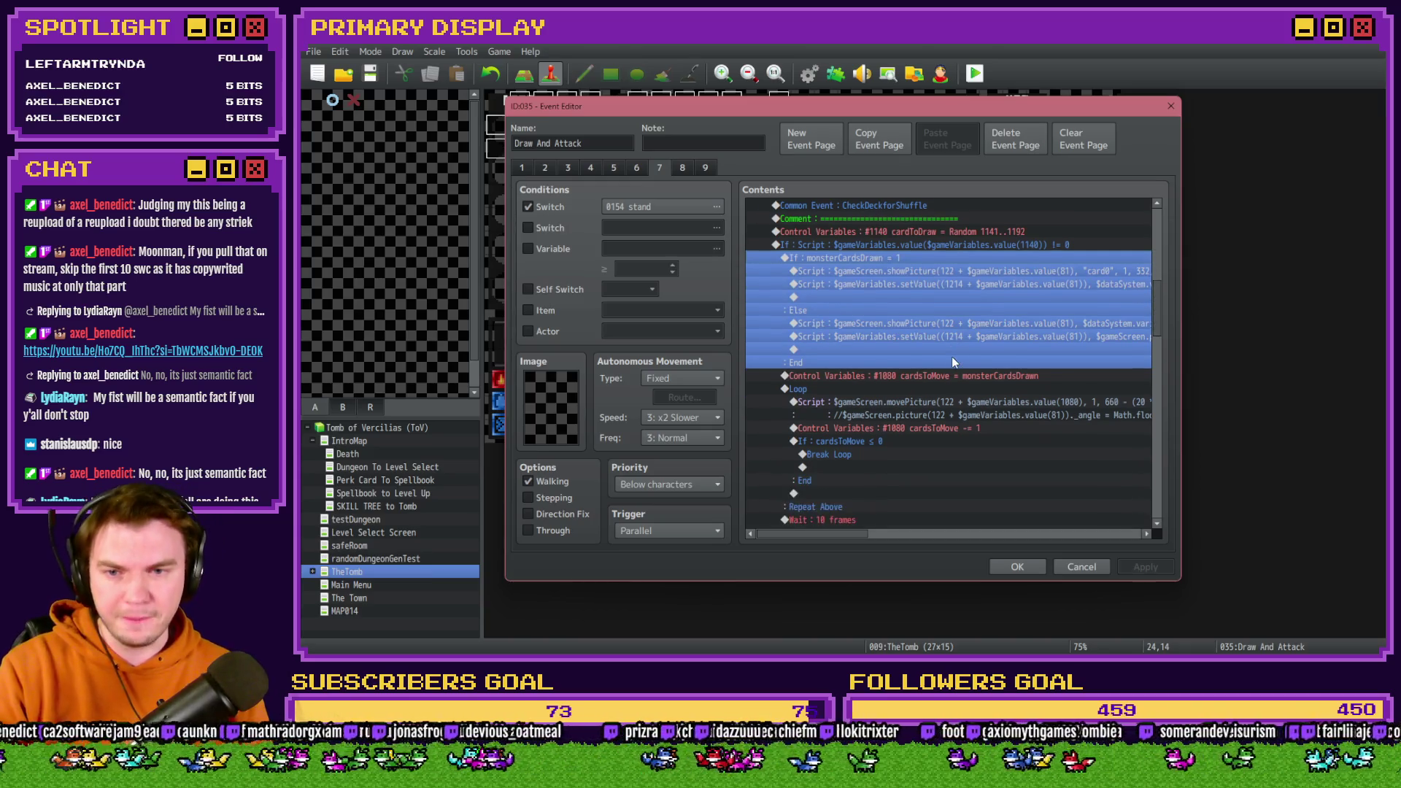
scroll(844, 413, "down", 2)
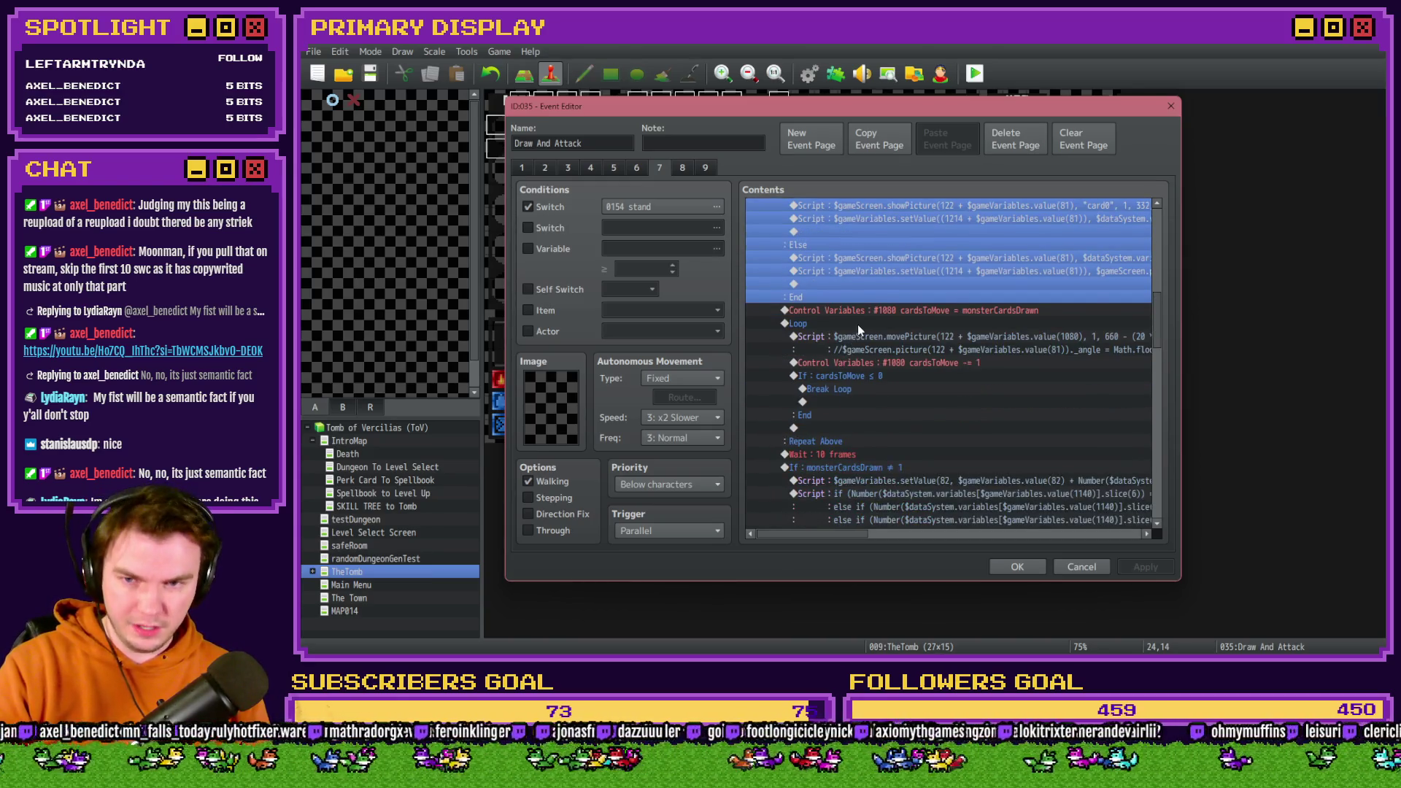
left_click(857, 324)
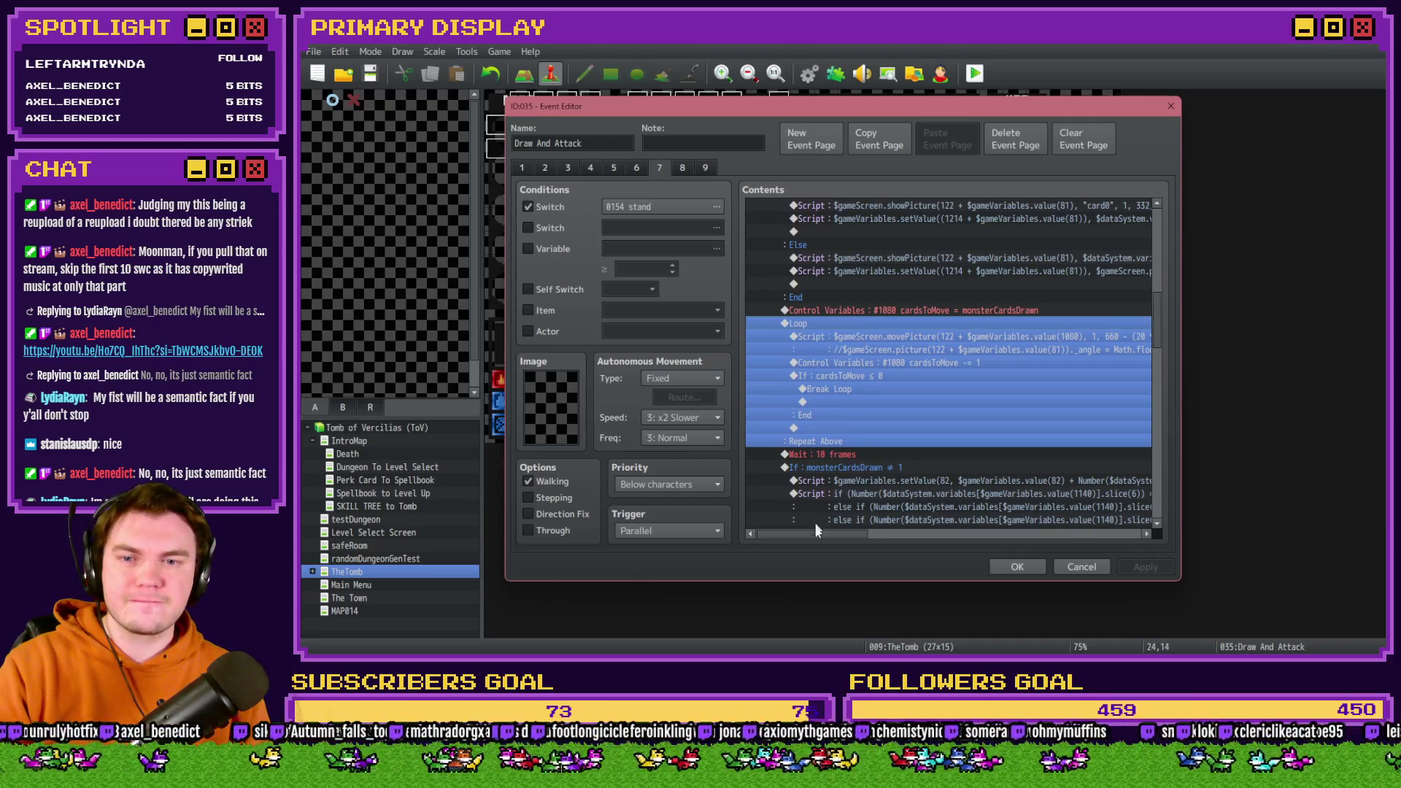
mouse_move(816, 535)
left_mouse_down()
mouse_move(872, 540)
mouse_move(869, 401)
left_mouse_up()
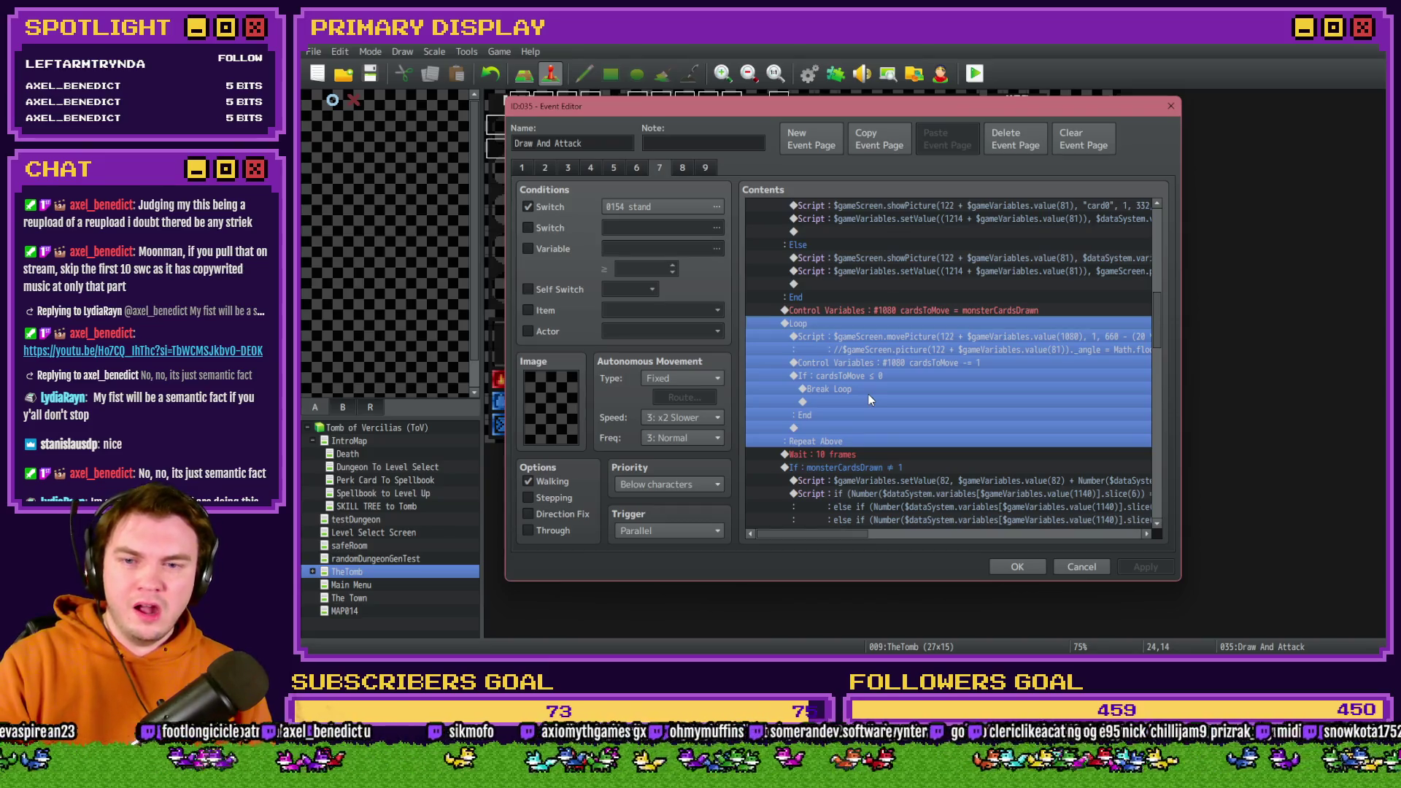
left_click(869, 379)
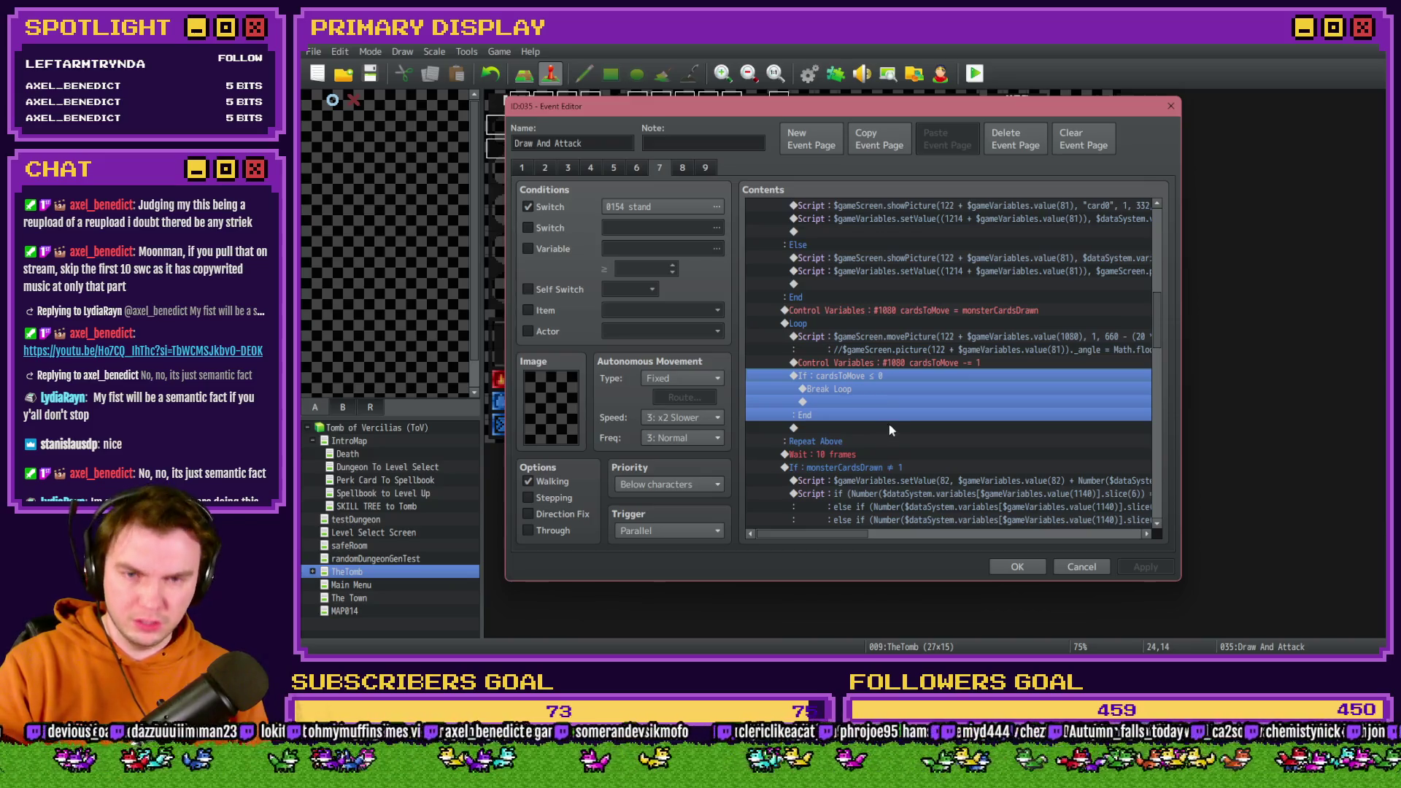
scroll(892, 419, "down", 2)
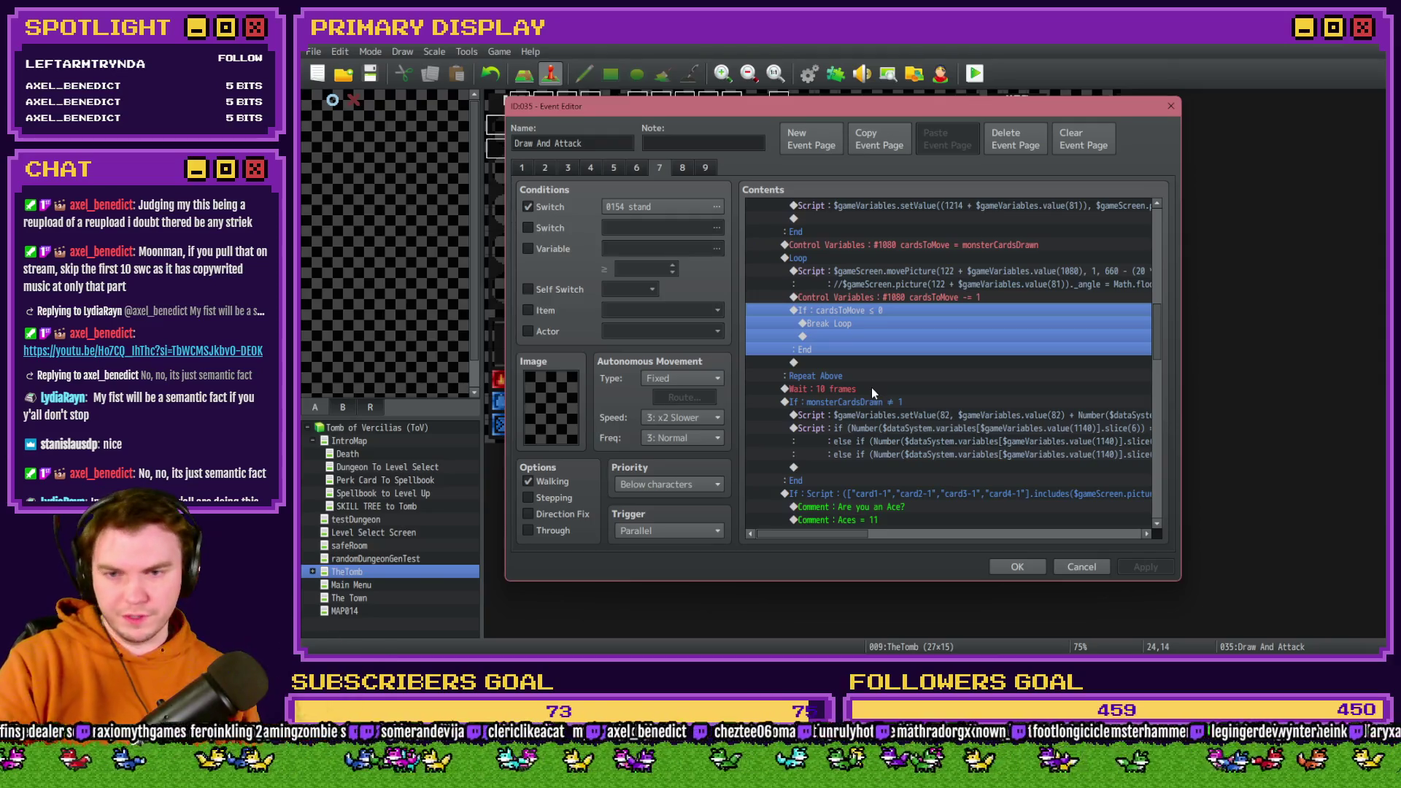
left_click(847, 389)
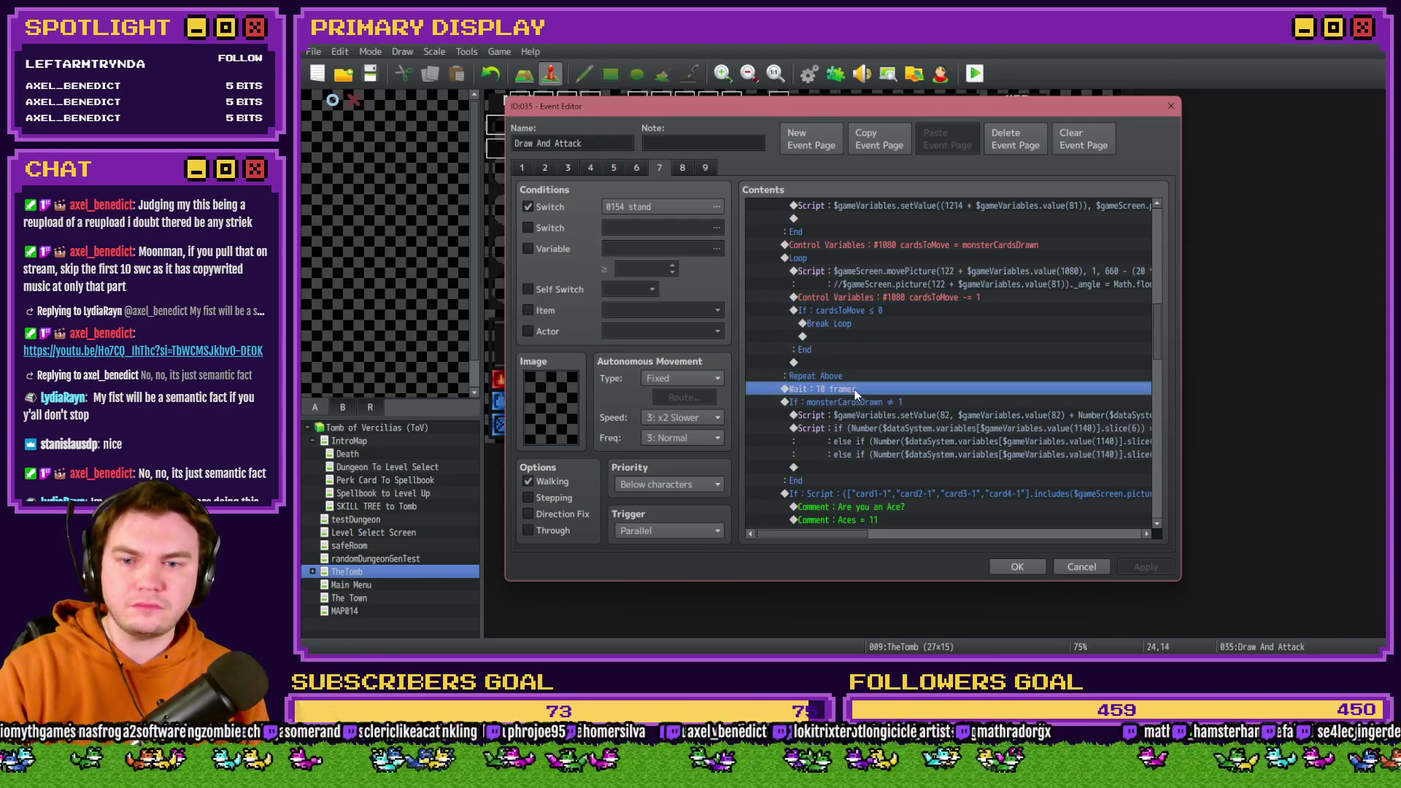
left_click(846, 403)
scroll(868, 447, "down", 2)
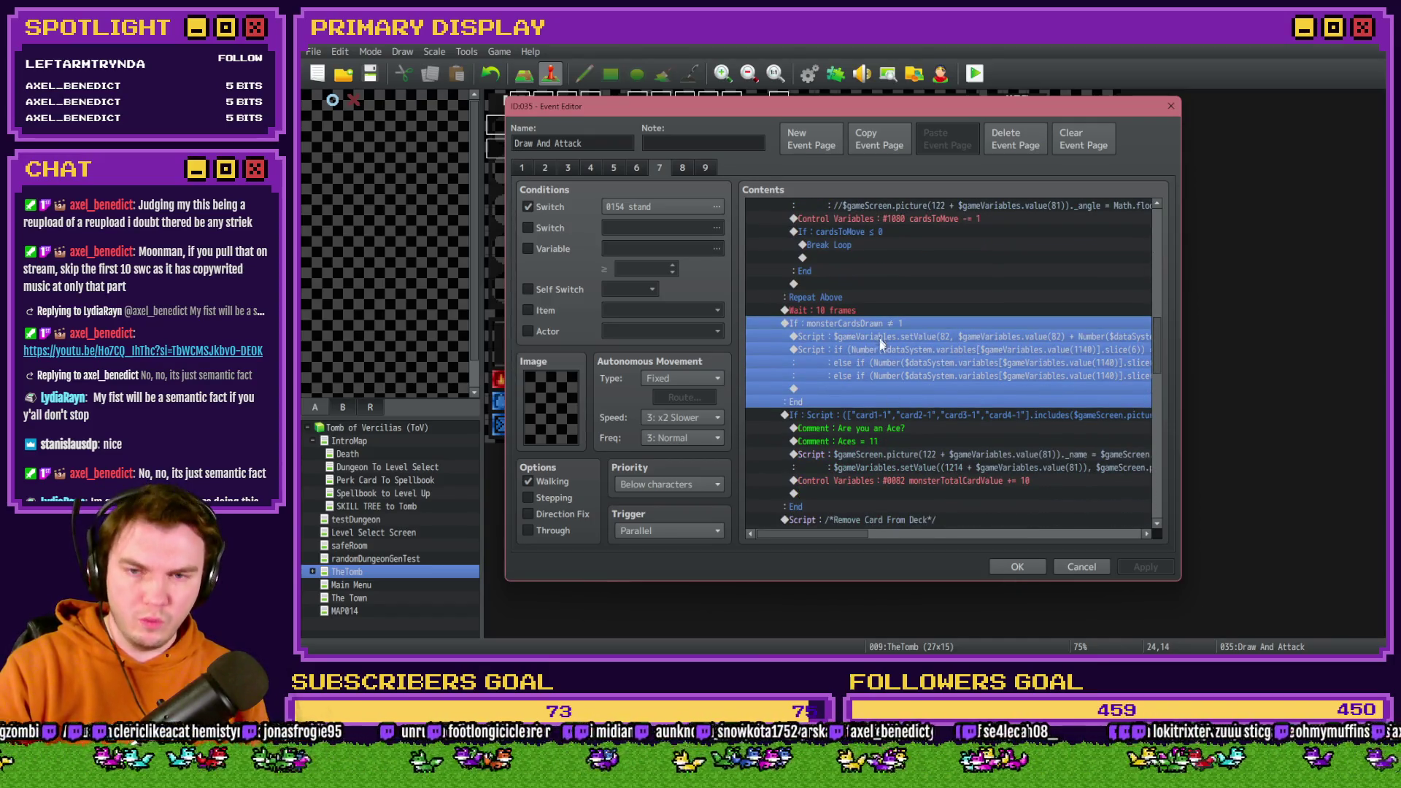
mouse_move(852, 537)
left_mouse_down()
mouse_move(909, 531)
mouse_move(847, 536)
left_mouse_up()
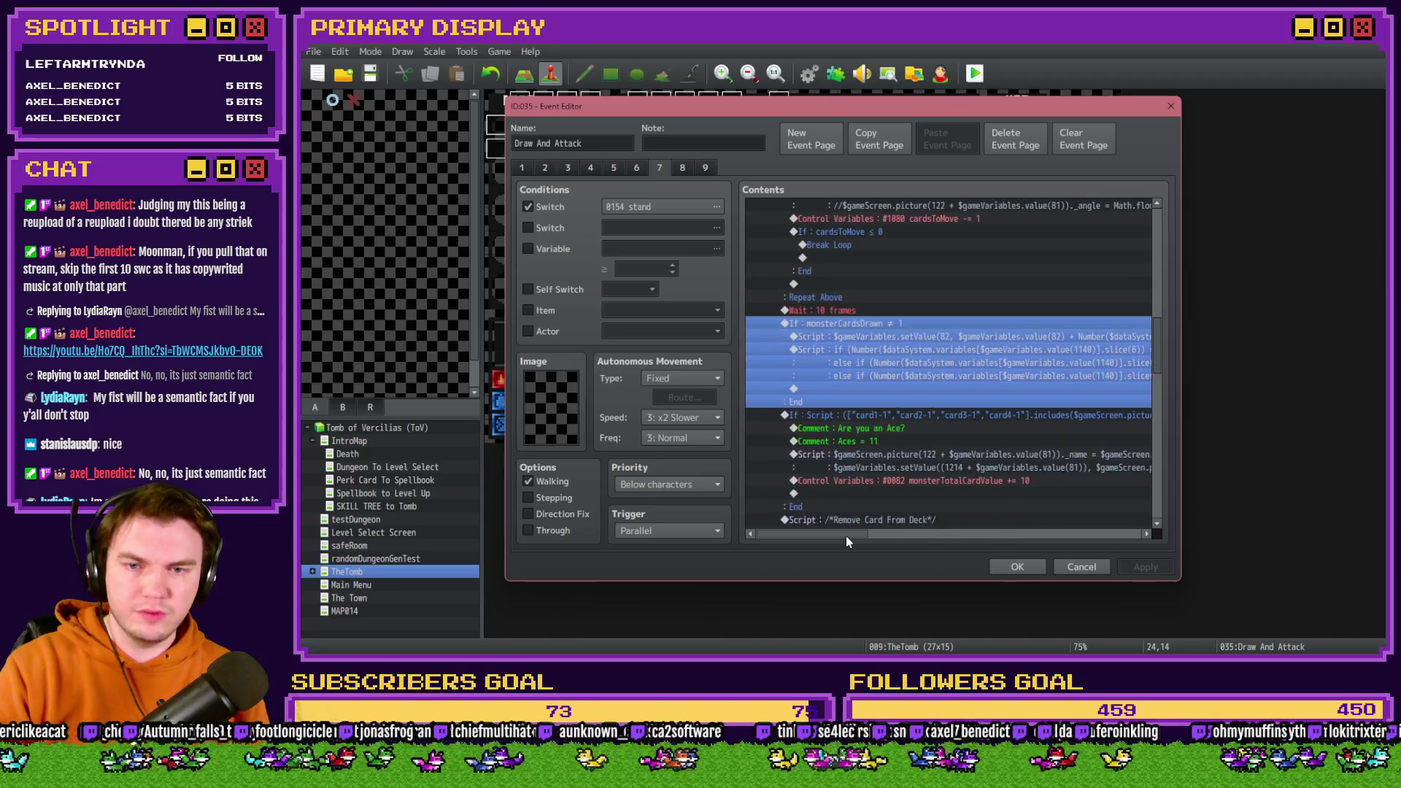
scroll(878, 405, "down", 2)
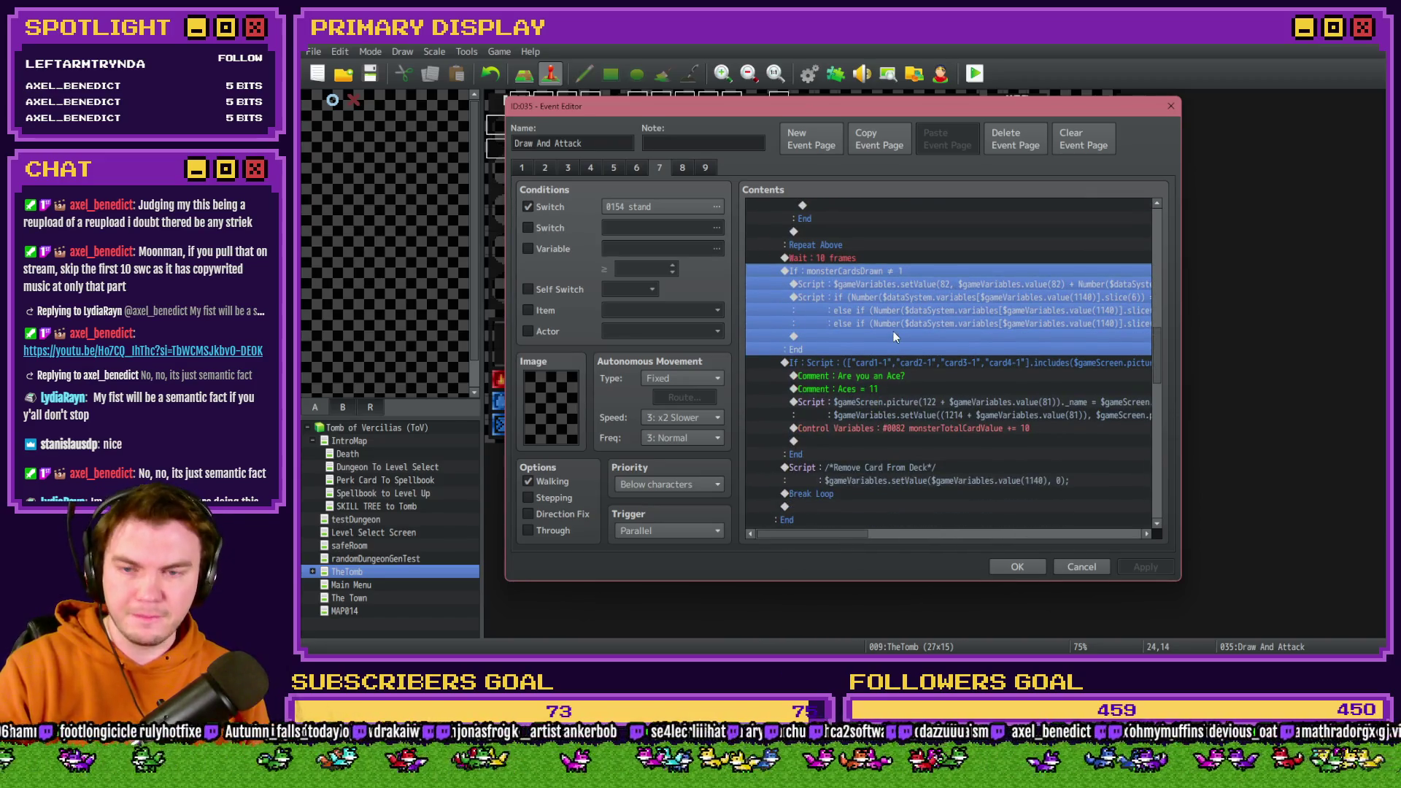
left_click(875, 365)
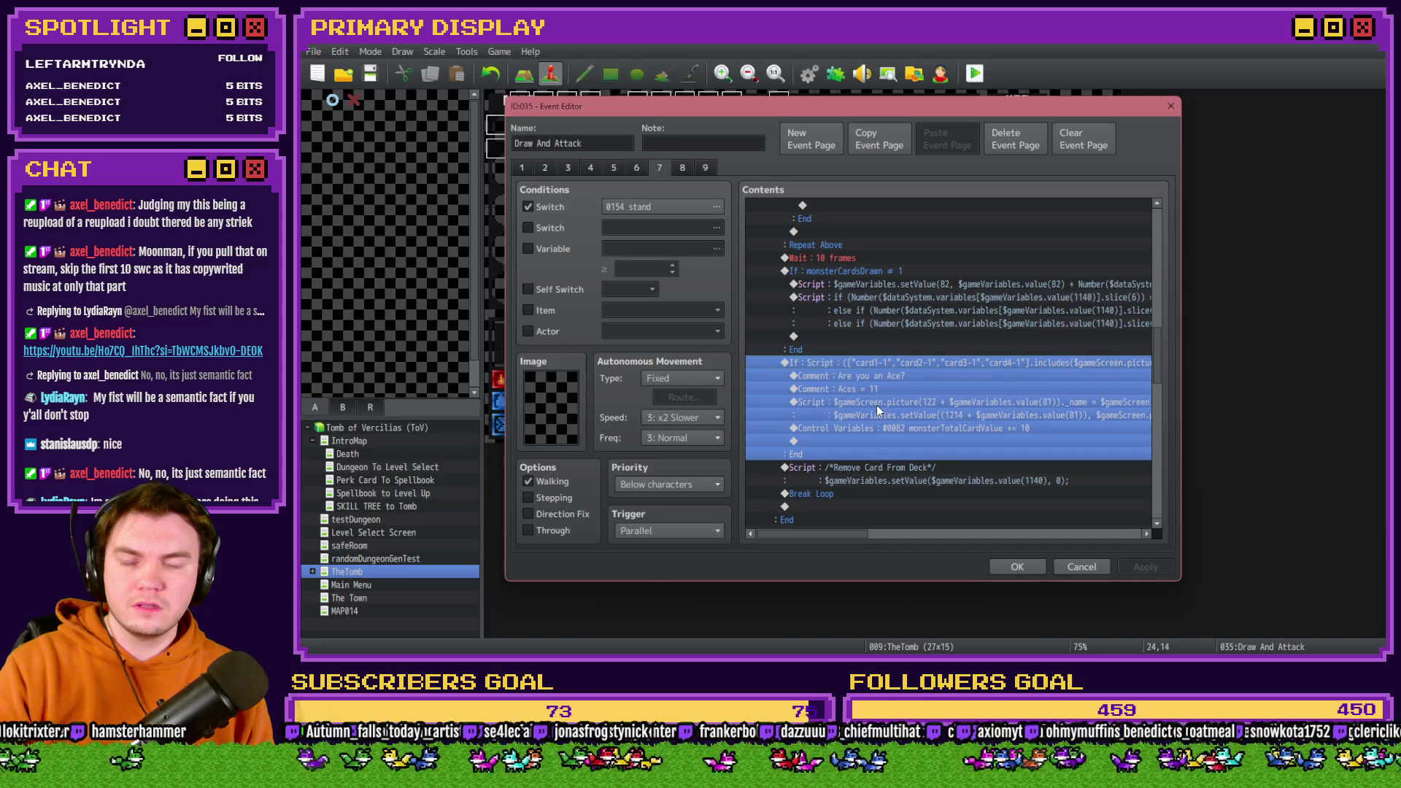
scroll(870, 409, "down", 3)
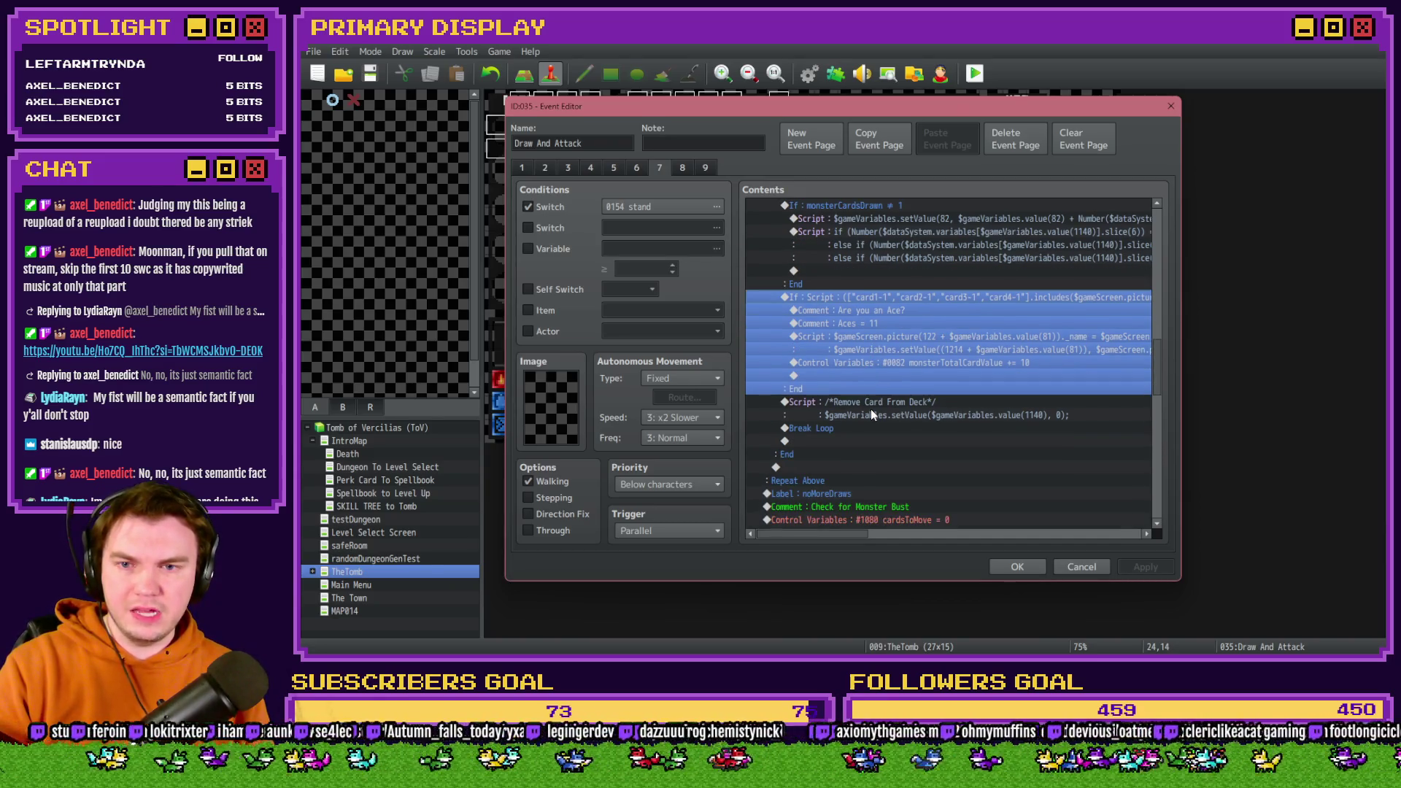
scroll(850, 440, "up", 4)
scroll(850, 440, "up", 7)
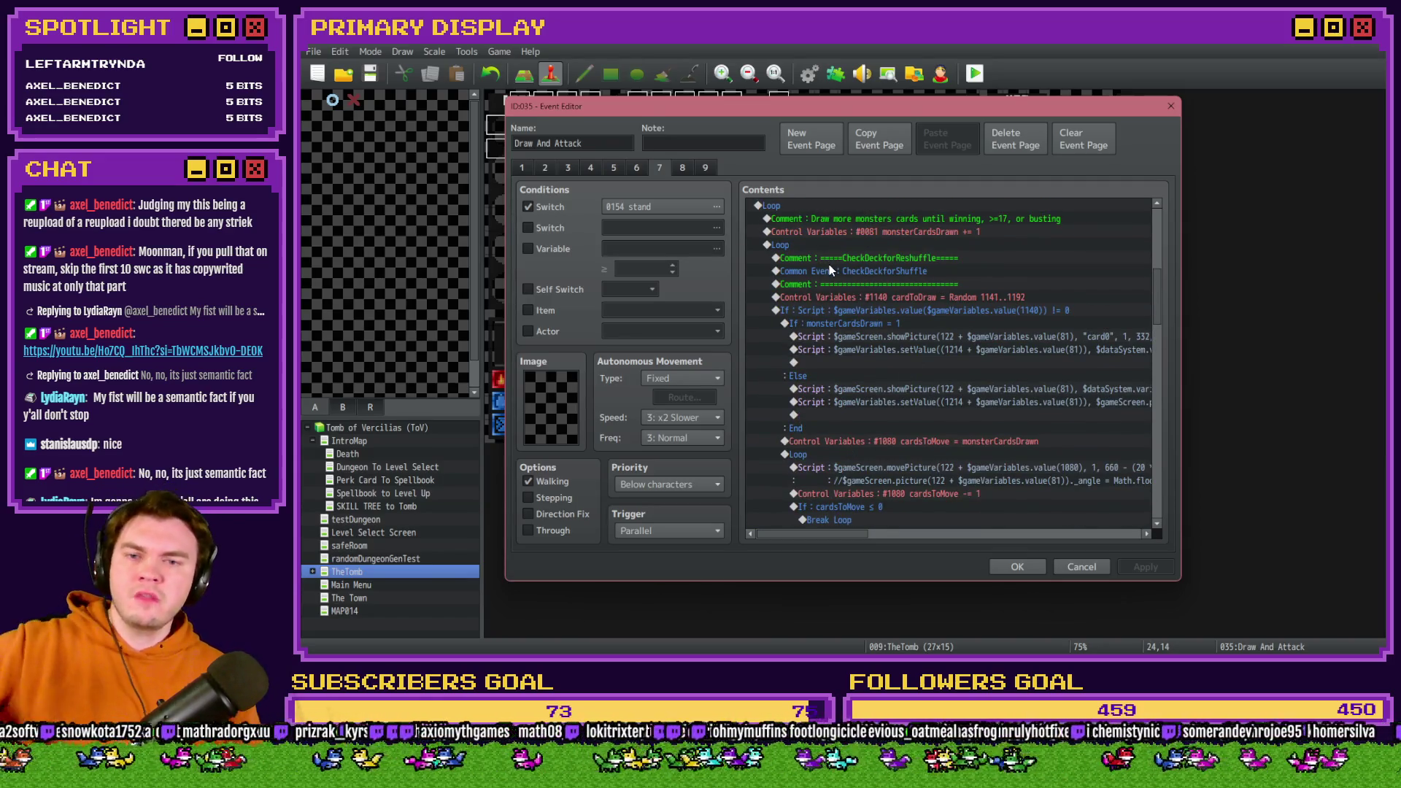
left_click(791, 249)
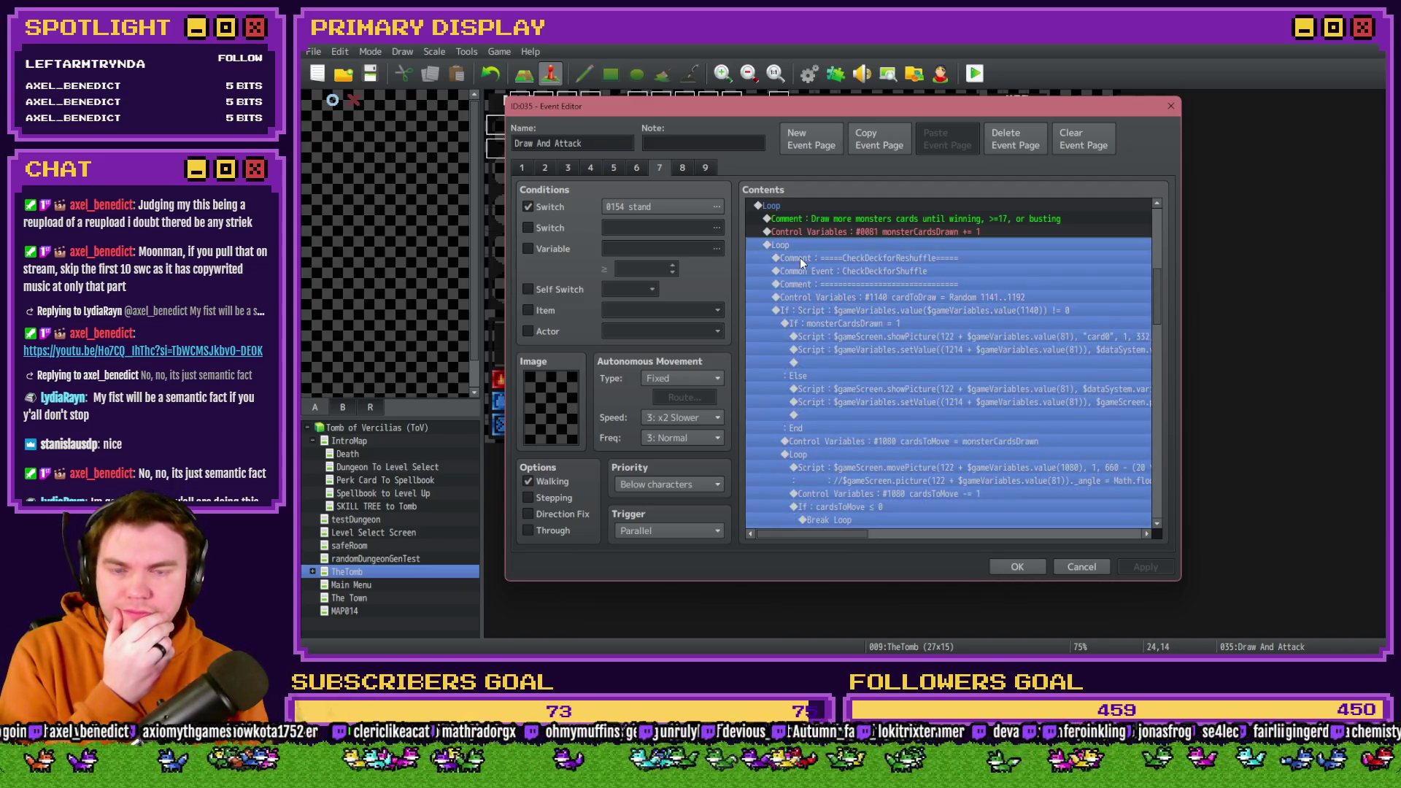
left_click(847, 231)
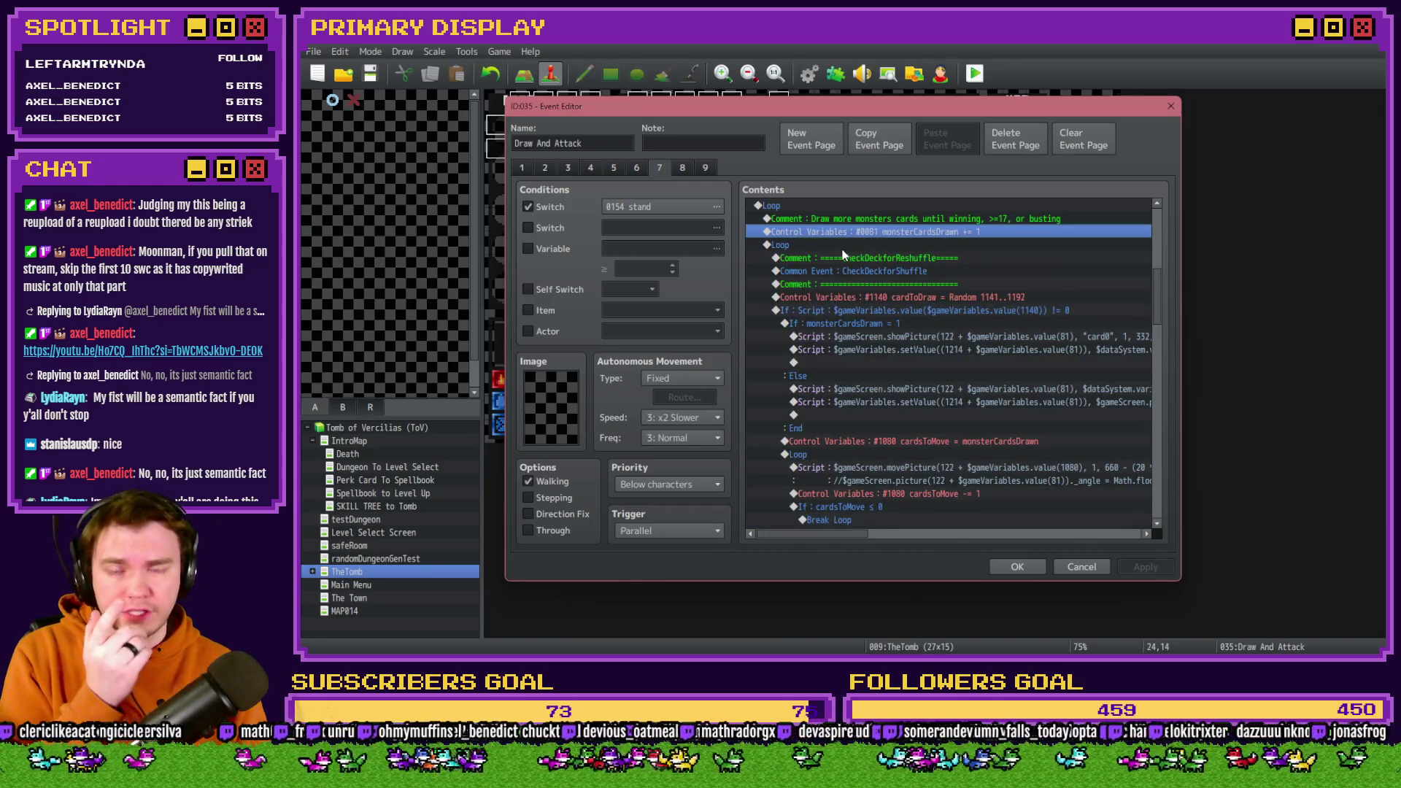
scroll(871, 382, "down", 10)
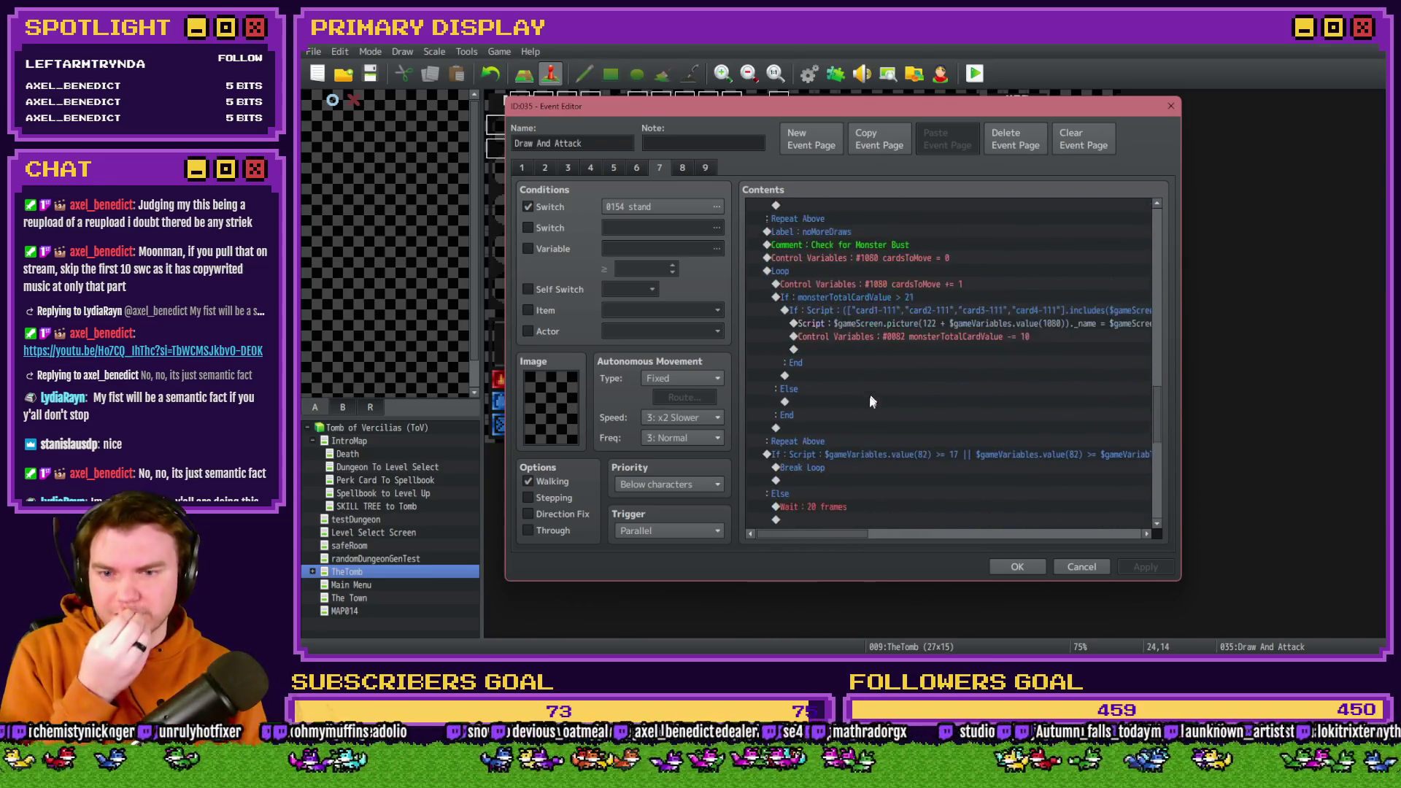
scroll(871, 401, "down", 5)
scroll(868, 404, "up", 3)
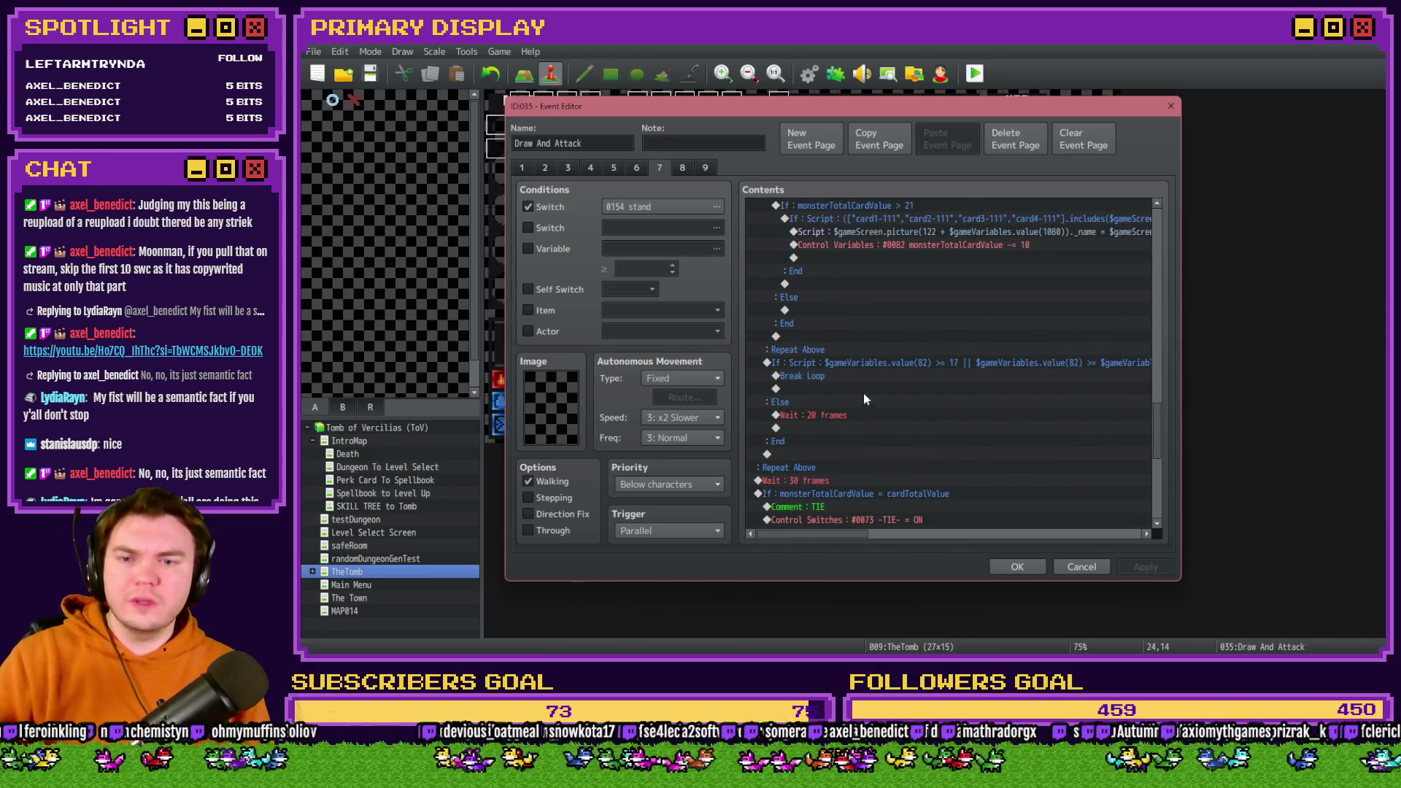
left_click(867, 363)
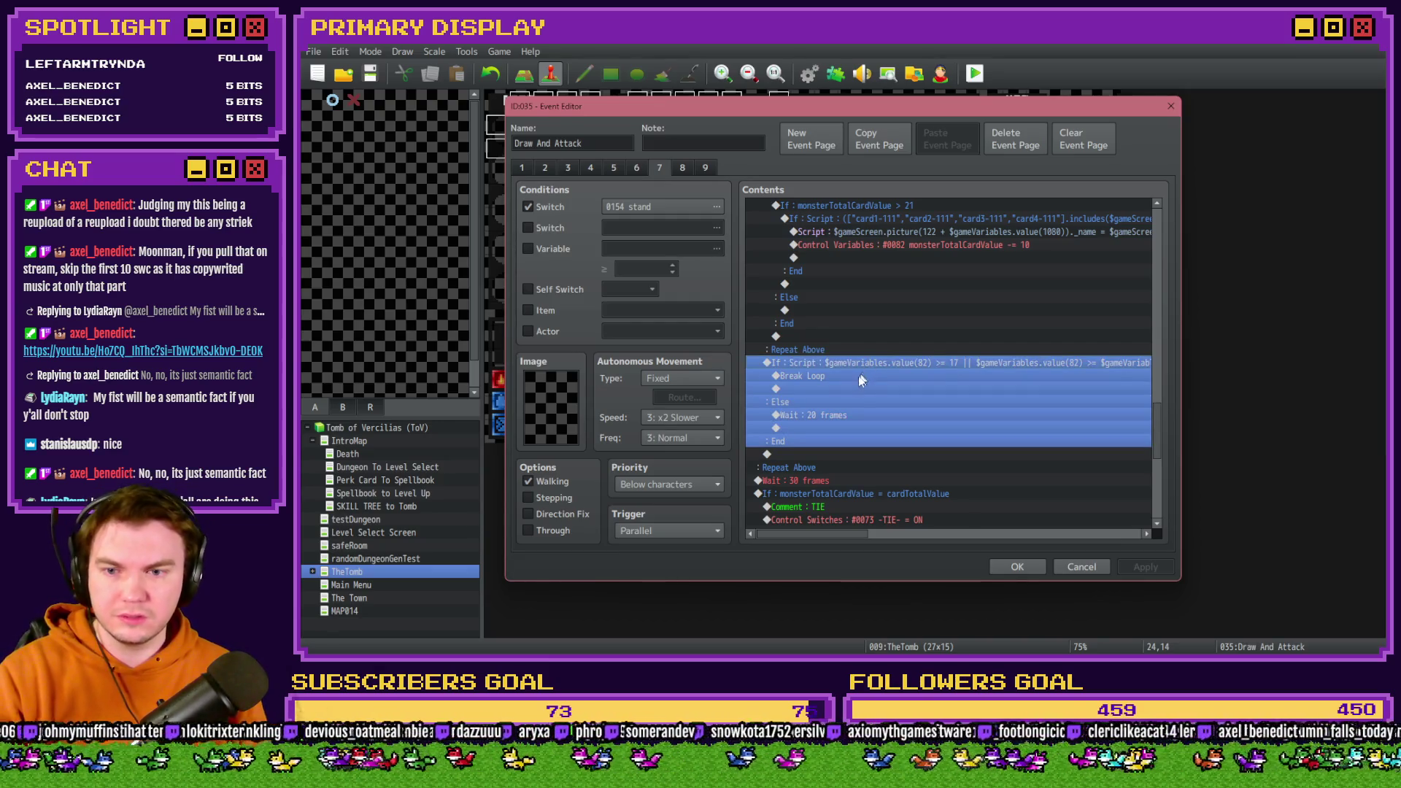
left_click(838, 413)
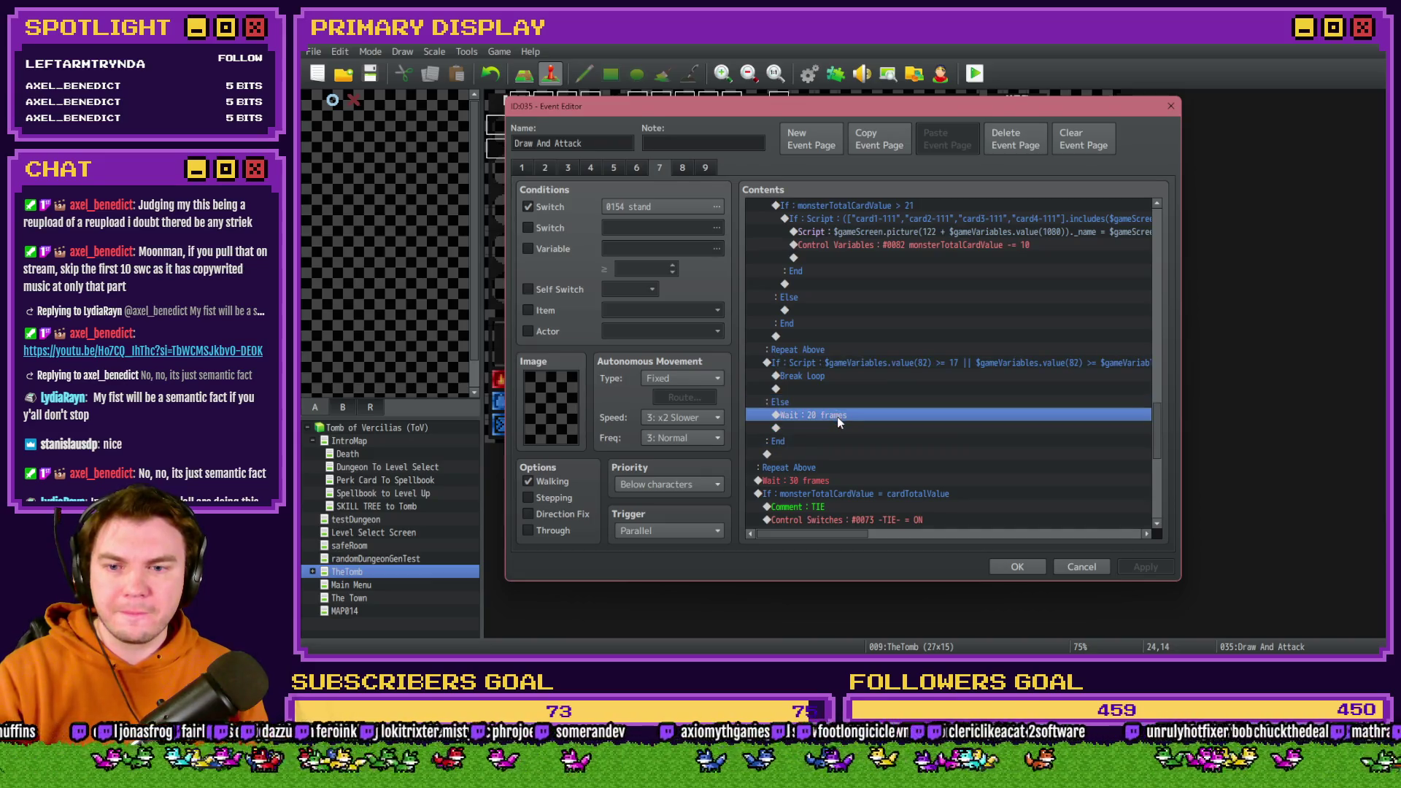
scroll(821, 431, "up", 7)
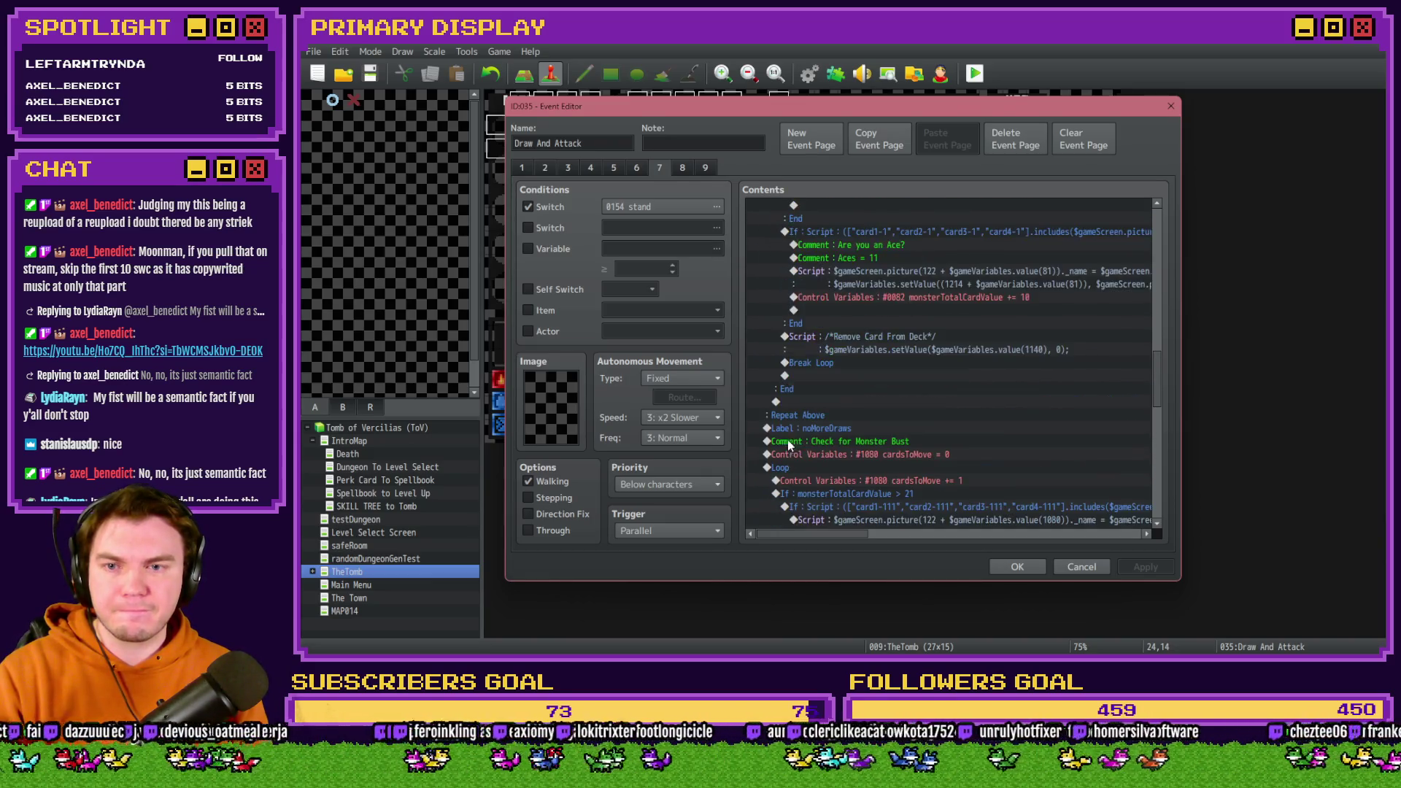
scroll(788, 450, "up", 8)
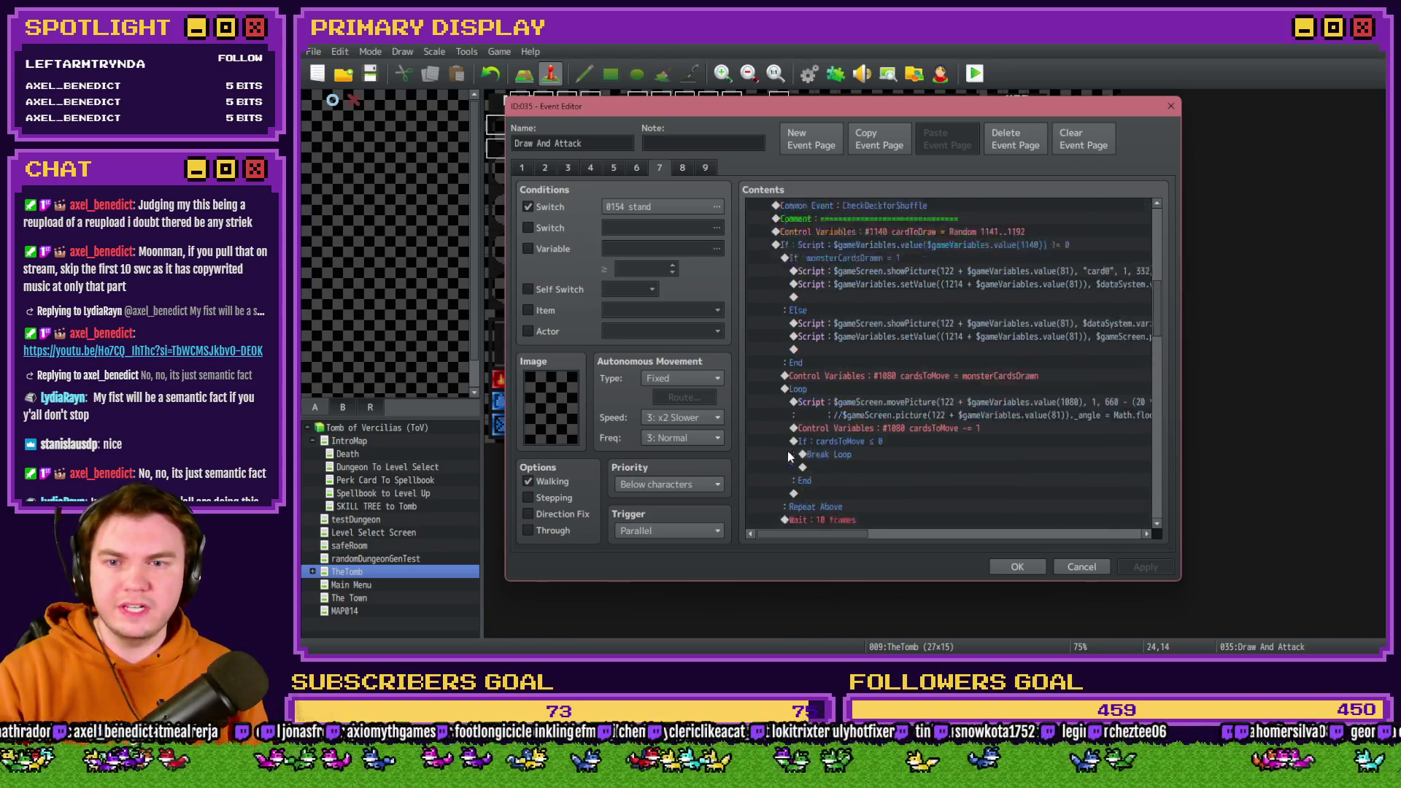
scroll(790, 448, "up", 2)
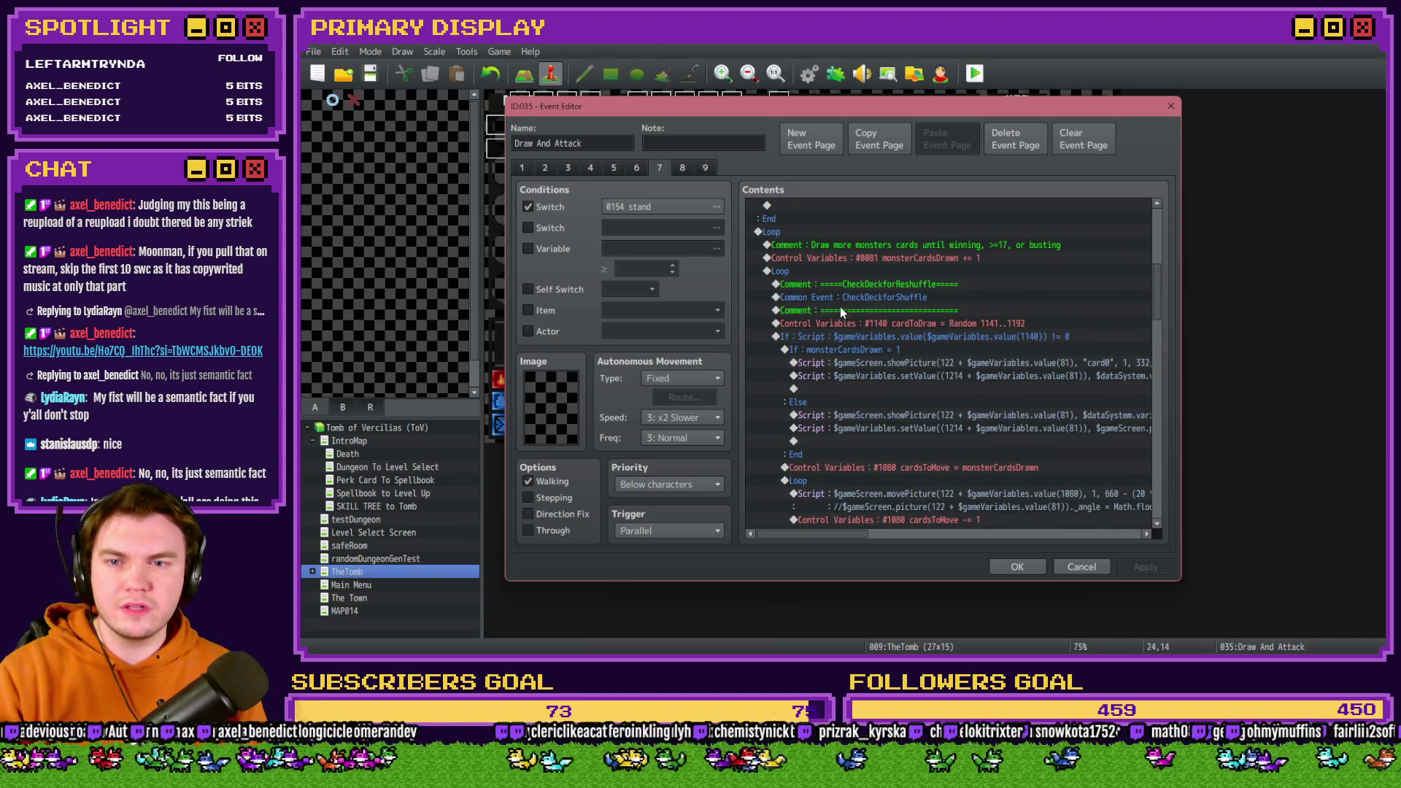
scroll(839, 306, "up", 1)
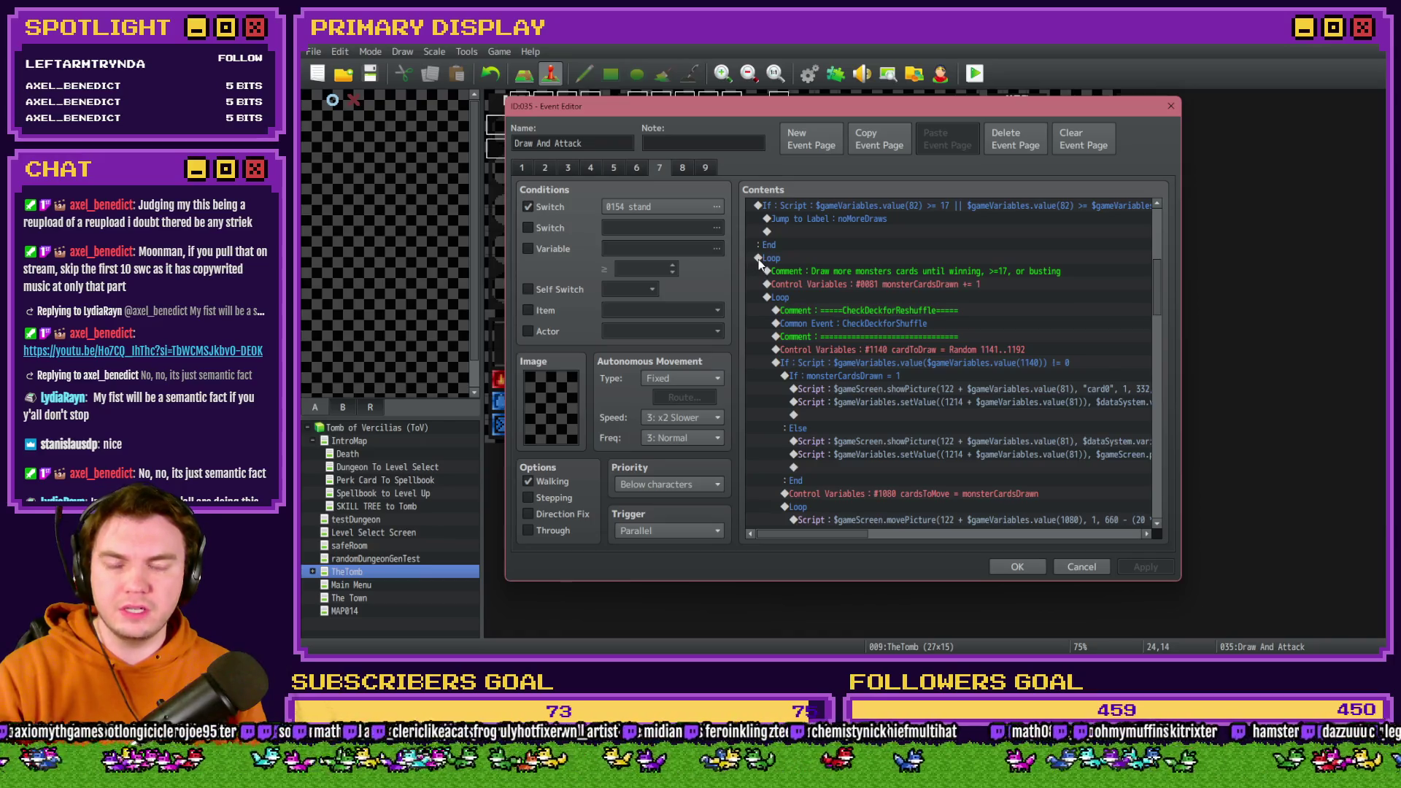
scroll(759, 259, "down", 3)
scroll(759, 259, "down", 8)
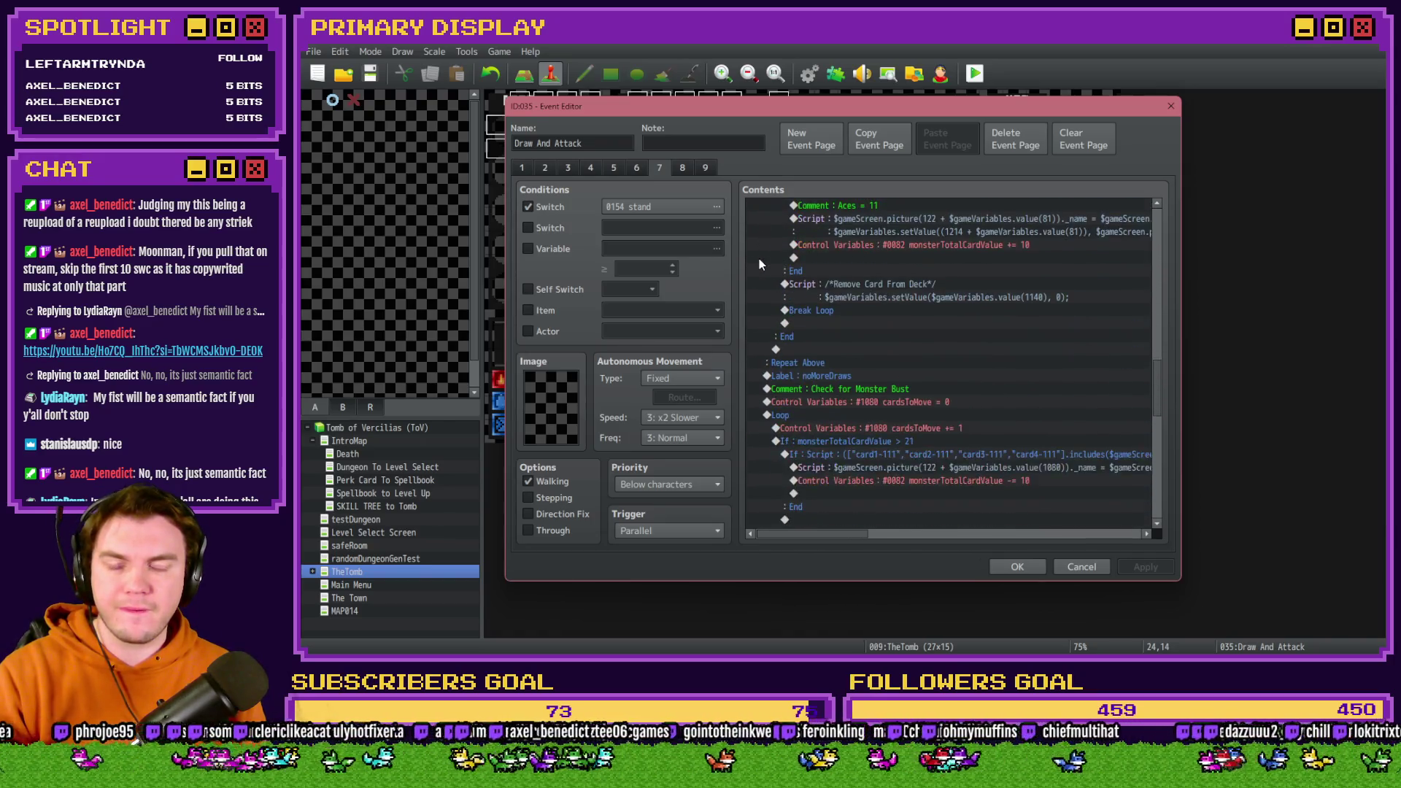
scroll(759, 263, "down", 6)
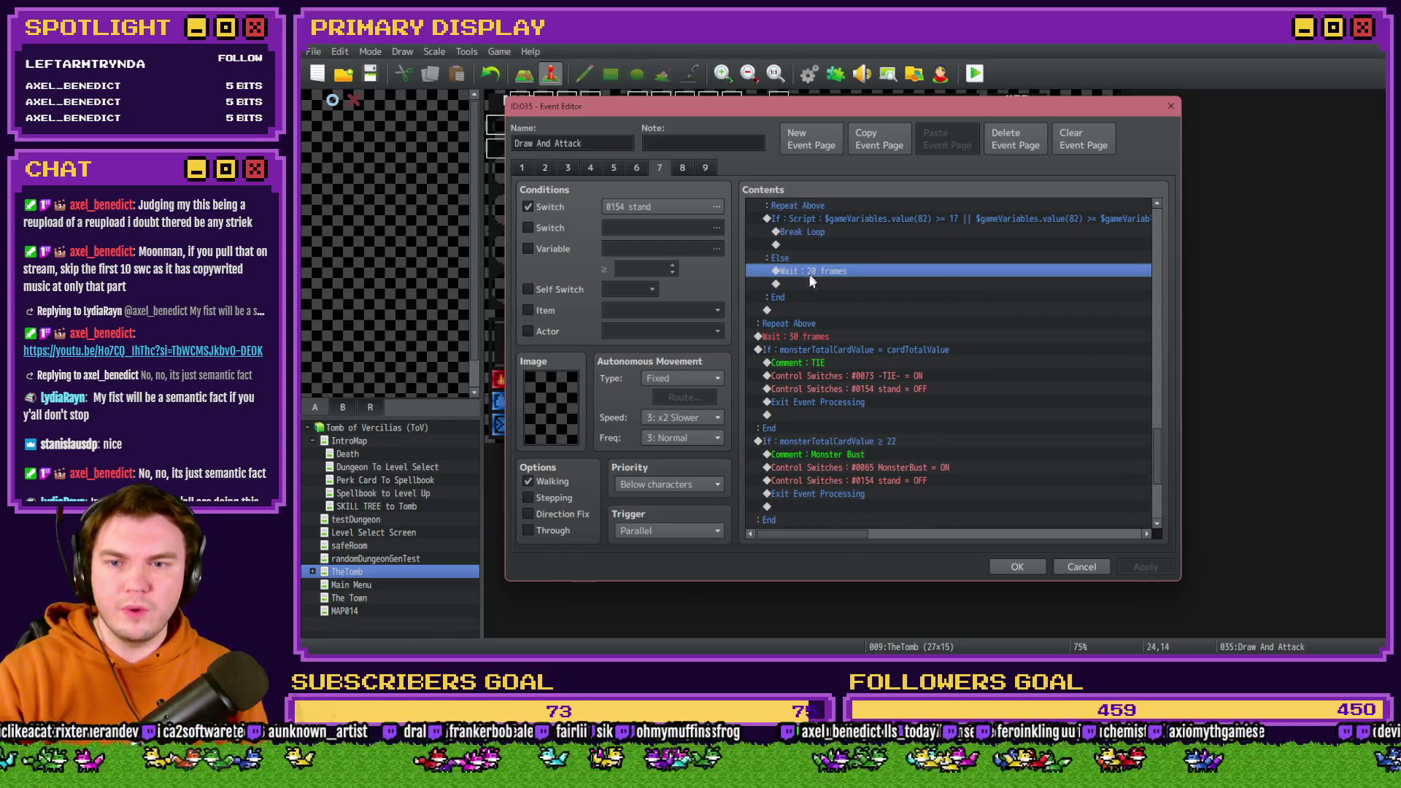
Add a Break Loop after the 20-frame wait, apply the event edits and save the game.
double_click(807, 291)
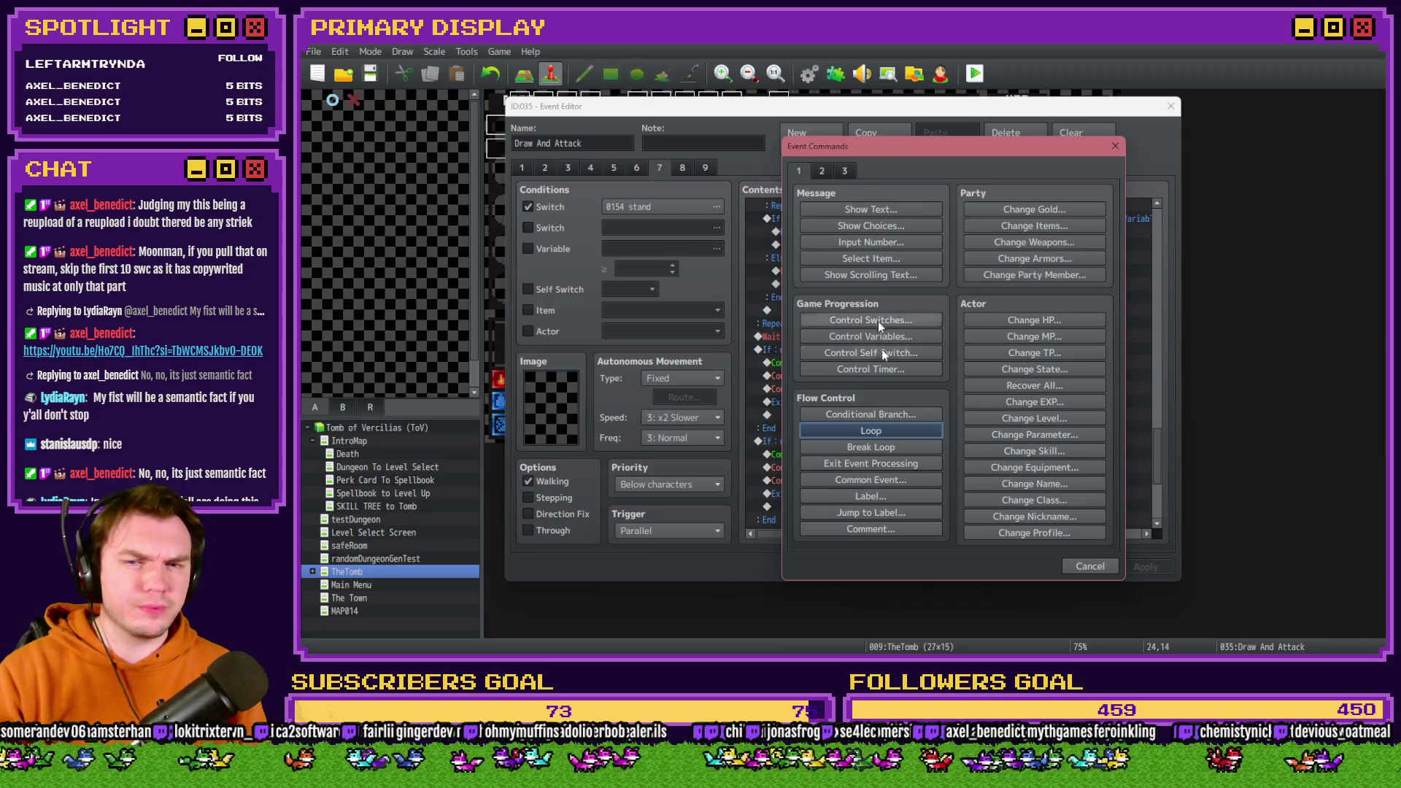
left_click(875, 447)
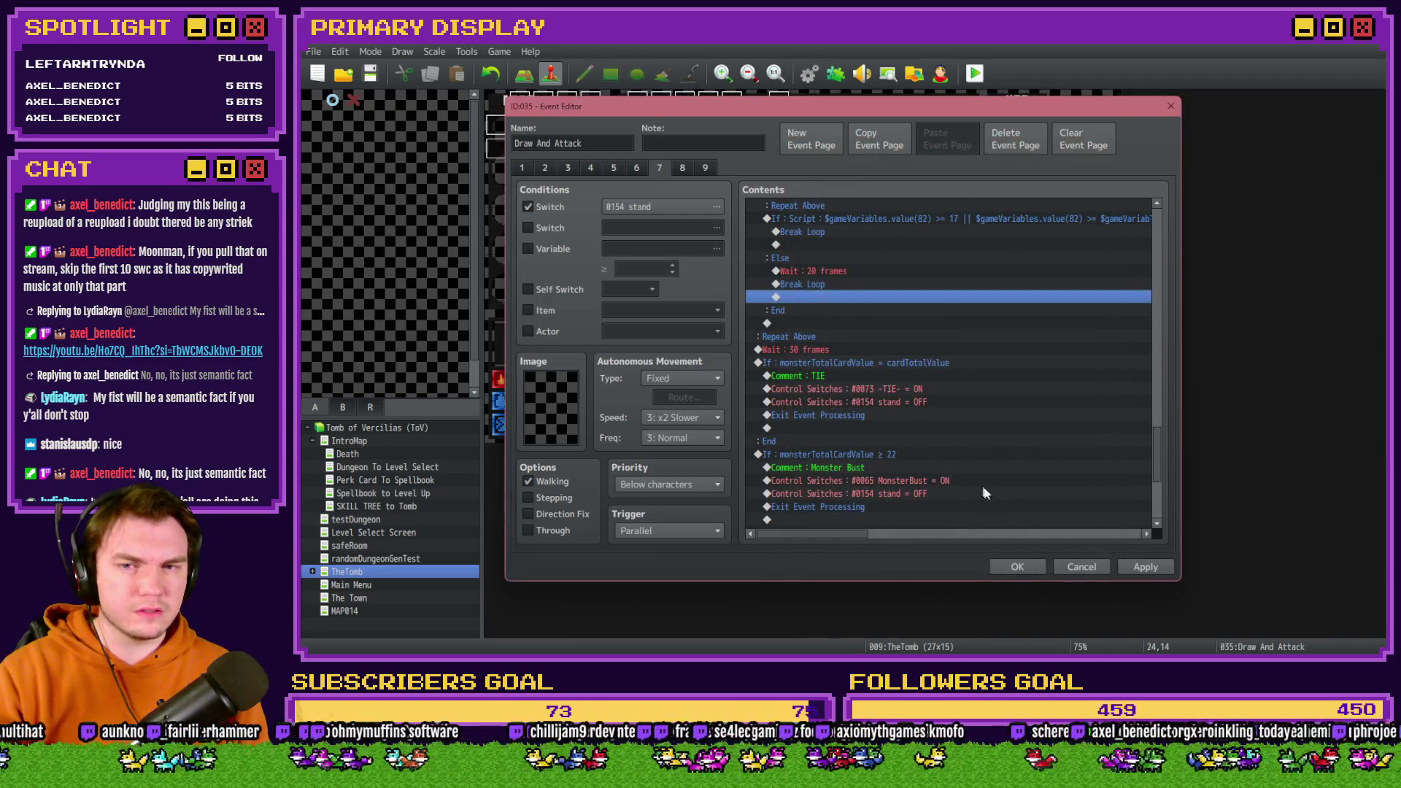
left_click(1017, 568)
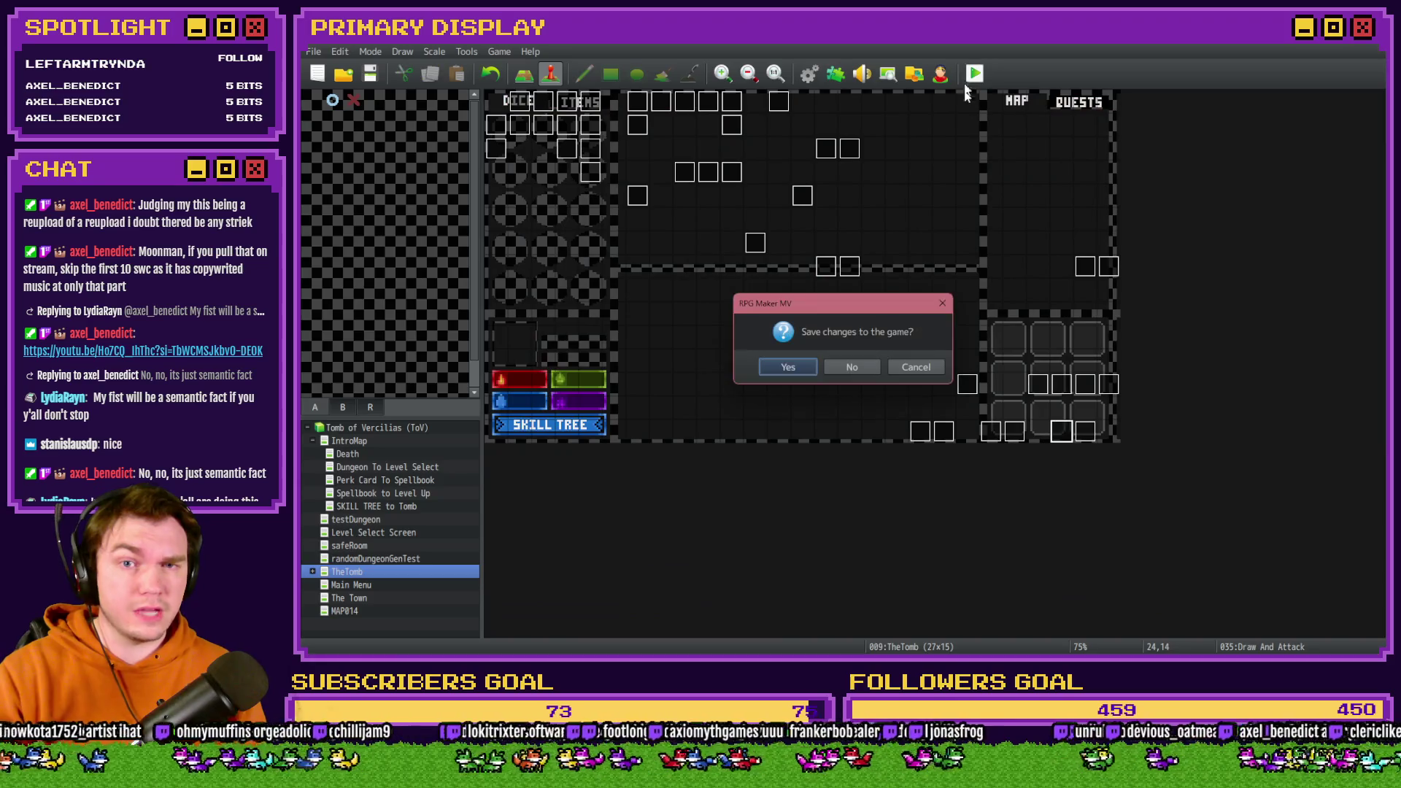
left_click(795, 369)
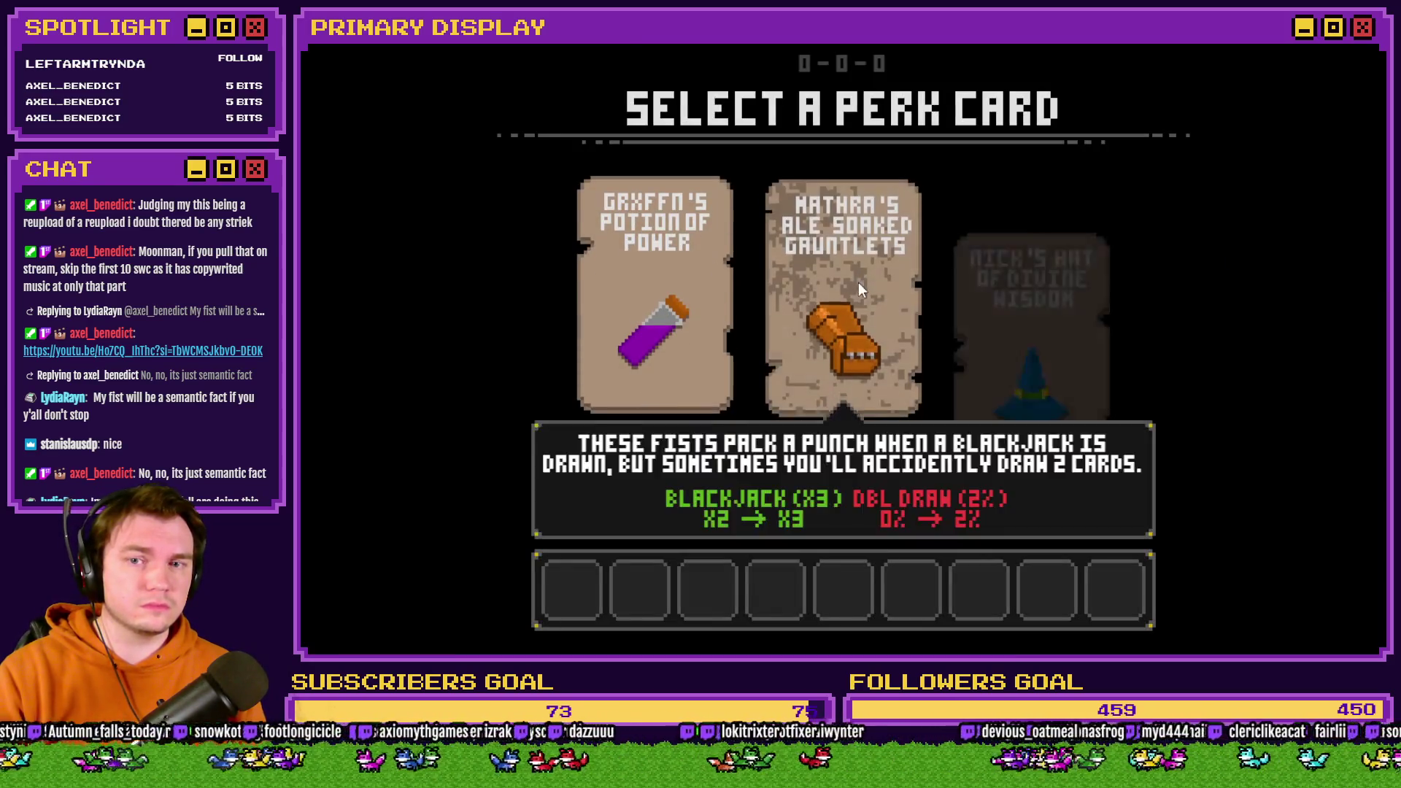
In the playtest, take the Mathra's Ale Soaked Gauntlets perk, enter the skull fight and stand on 16.
left_click(858, 282)
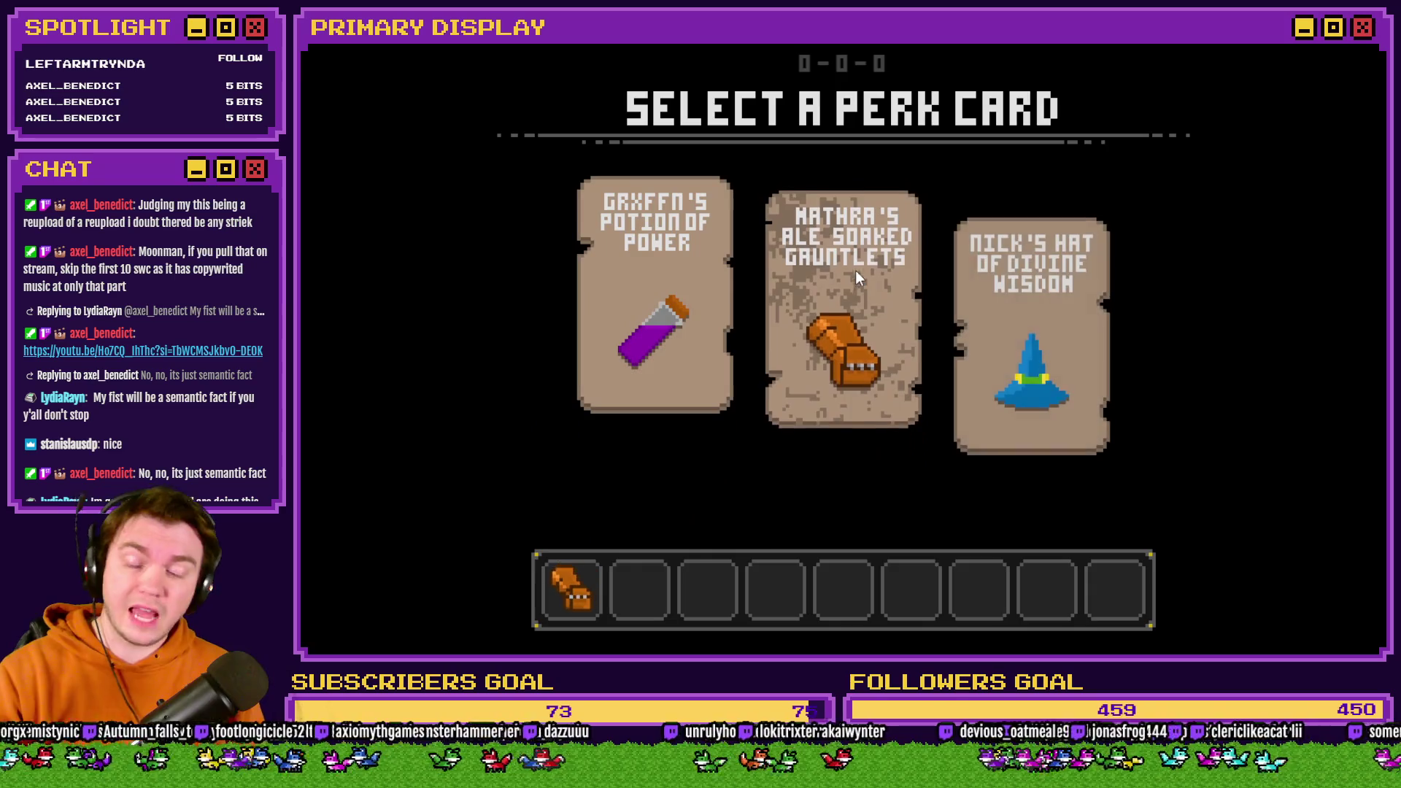
key("w")
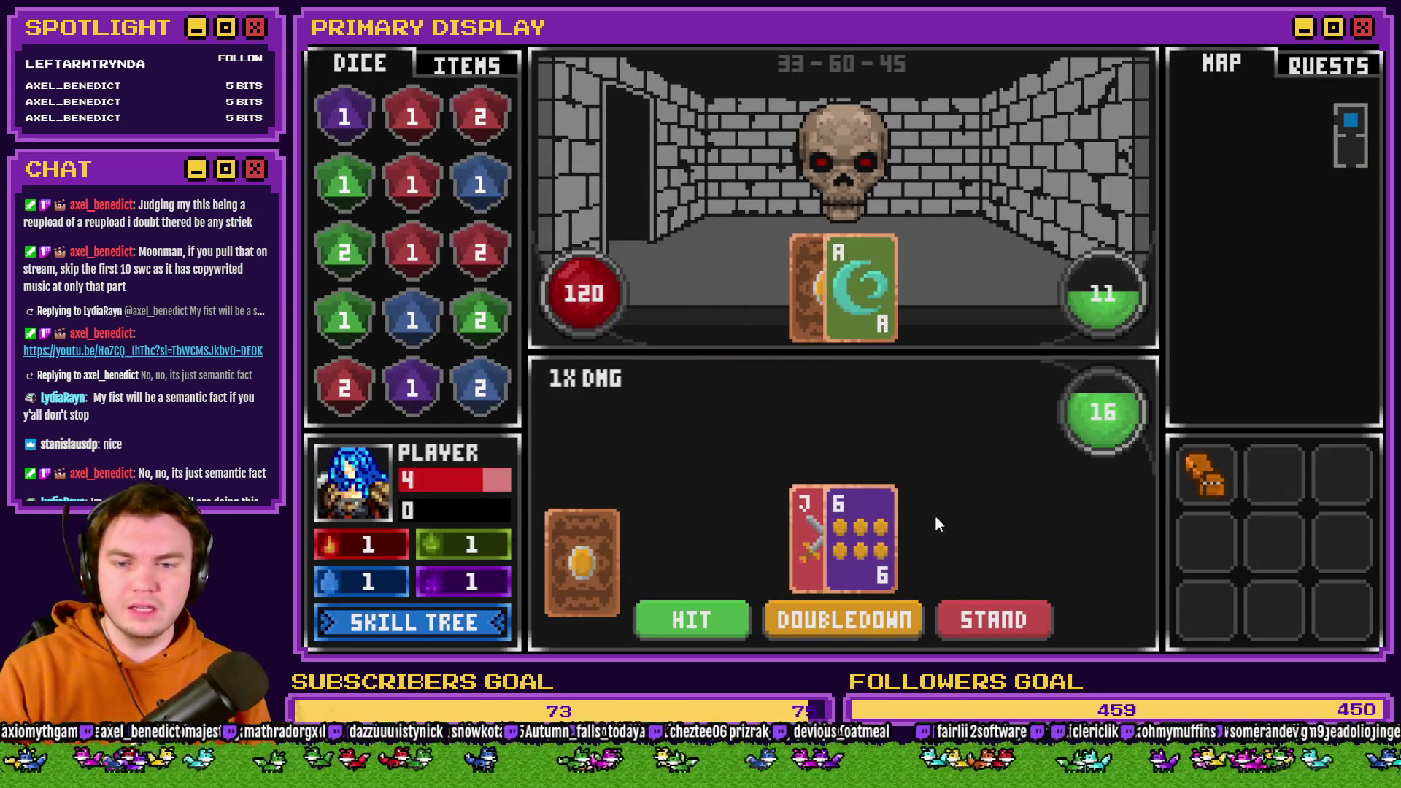
left_click(1004, 620)
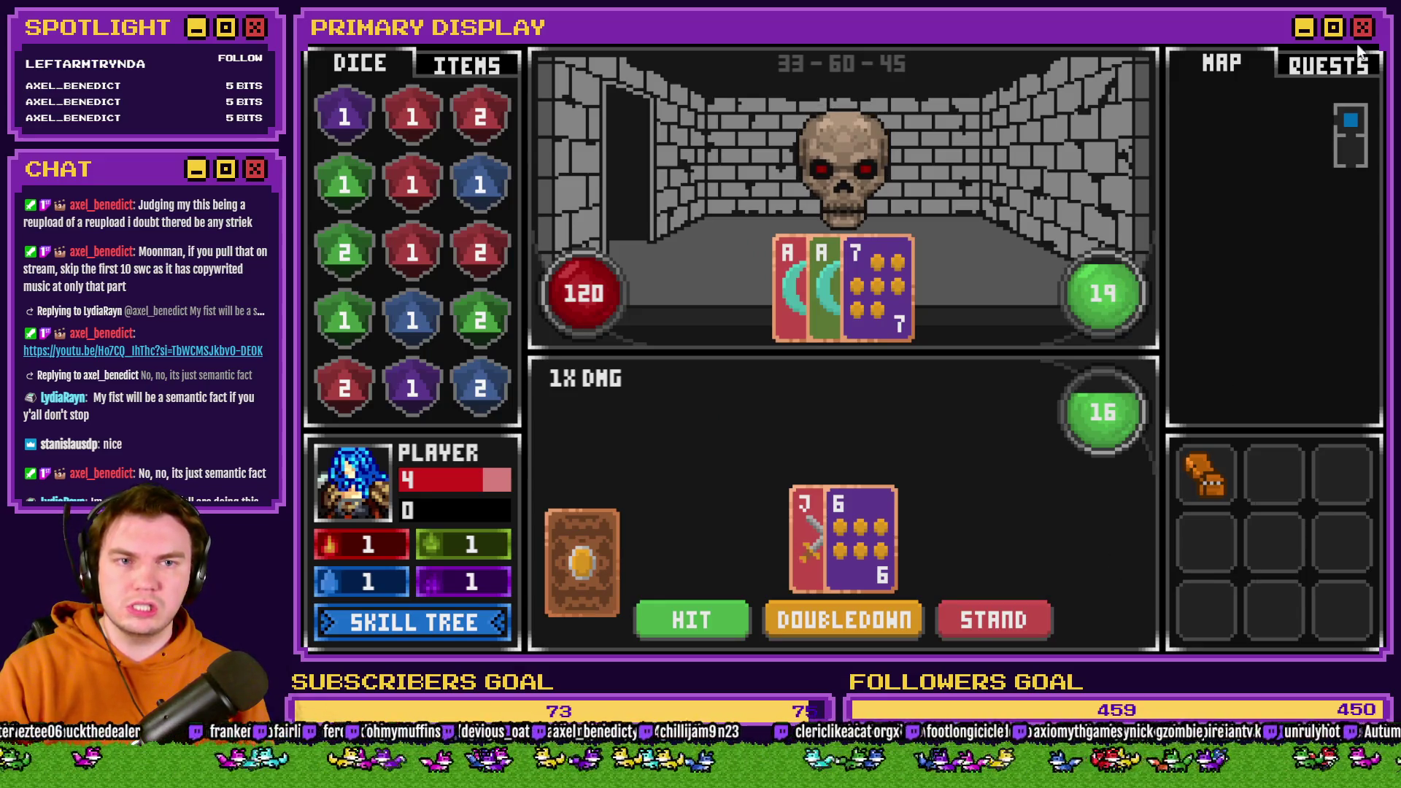
key("alt+F4")
Open page 7 of the Draw And Attack event and scroll through the monster draw loop.
double_click(1062, 431)
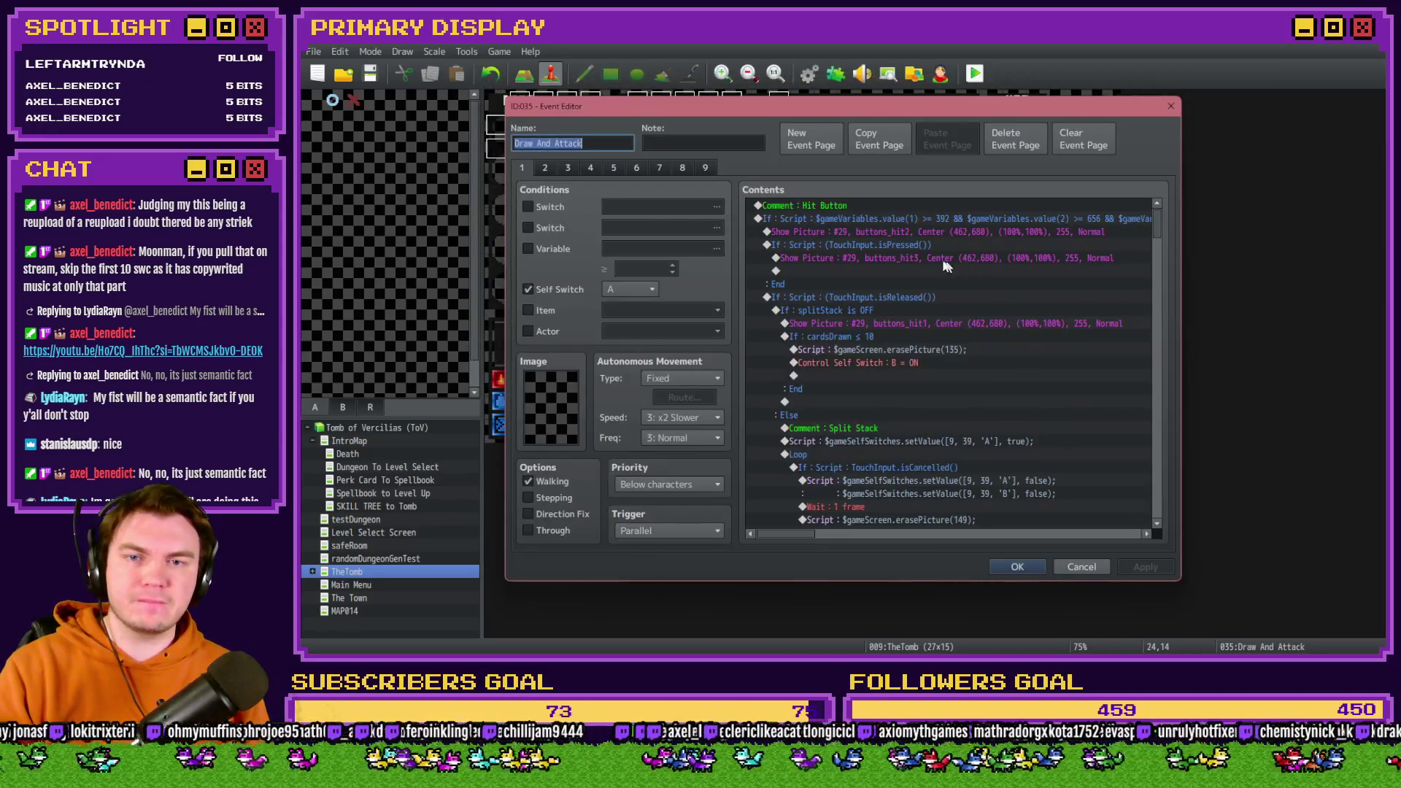
left_click(659, 168)
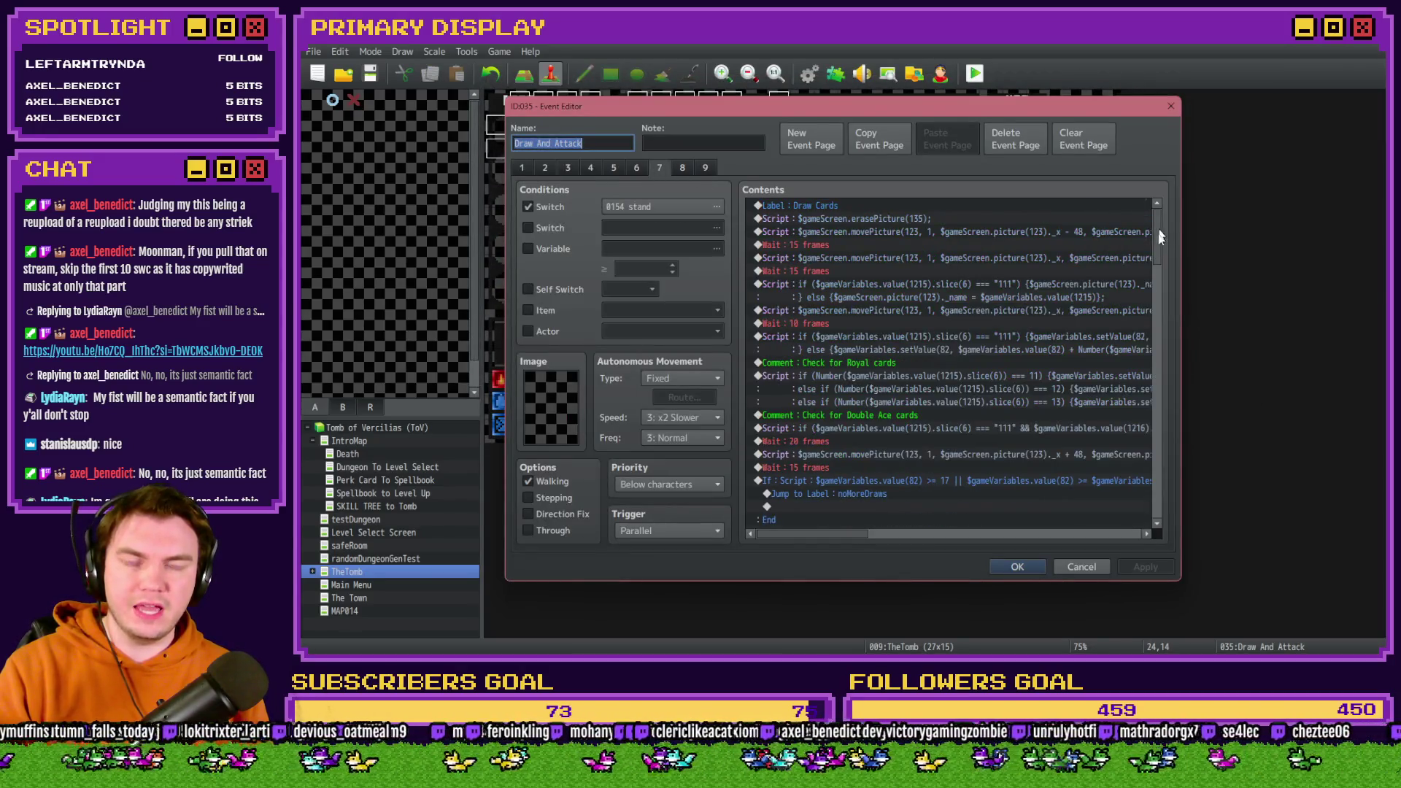
left_click_drag(1157, 234, 1180, 428)
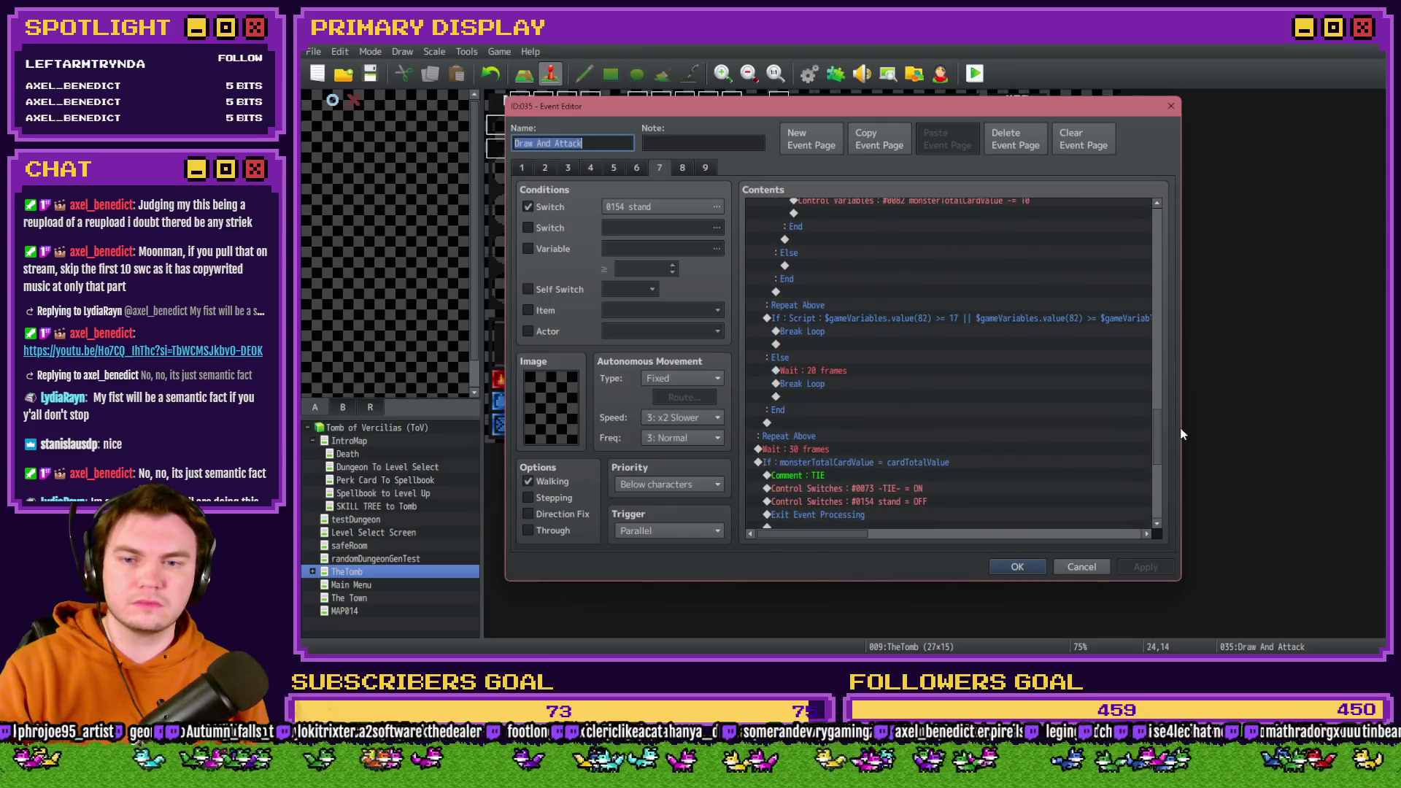
left_click(830, 385)
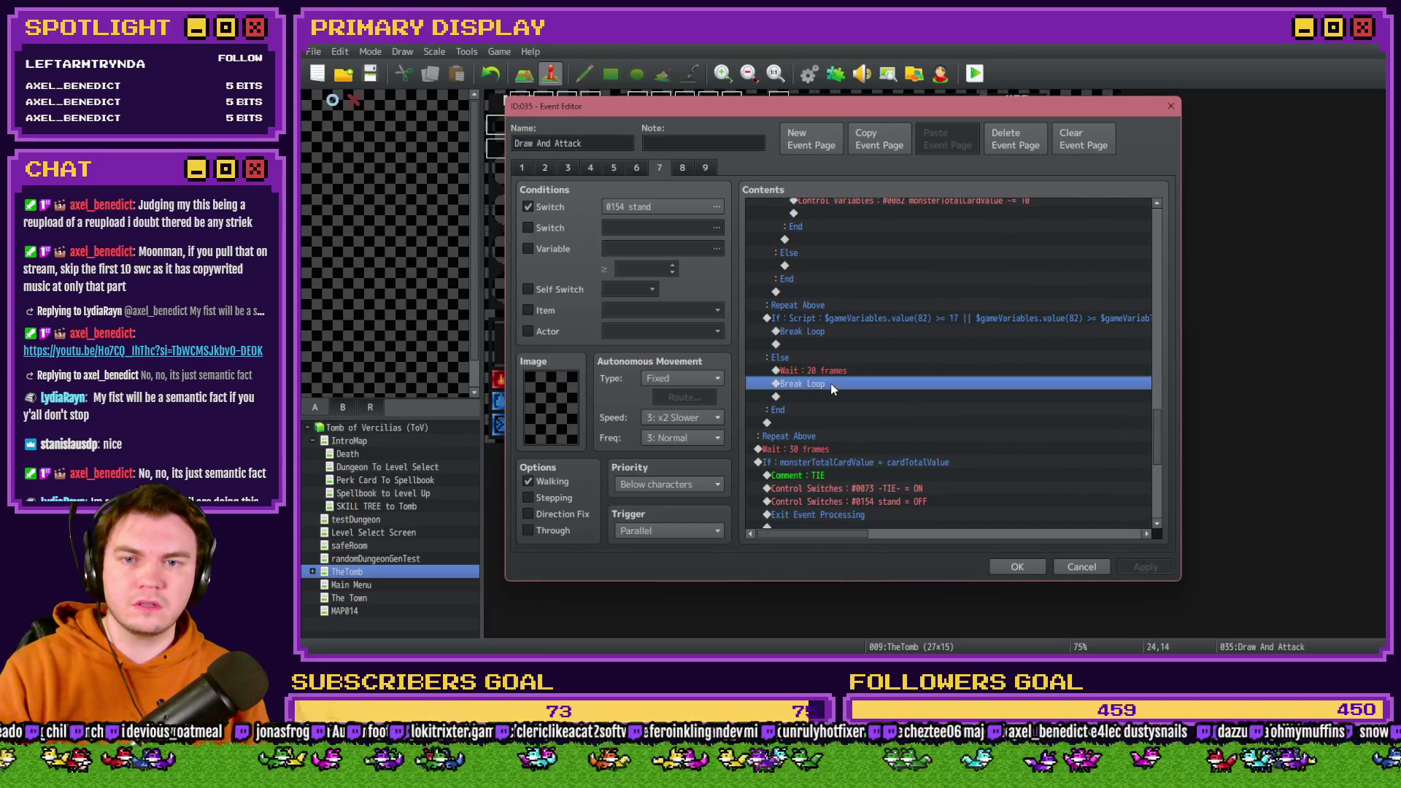
scroll(830, 387, "up", 1)
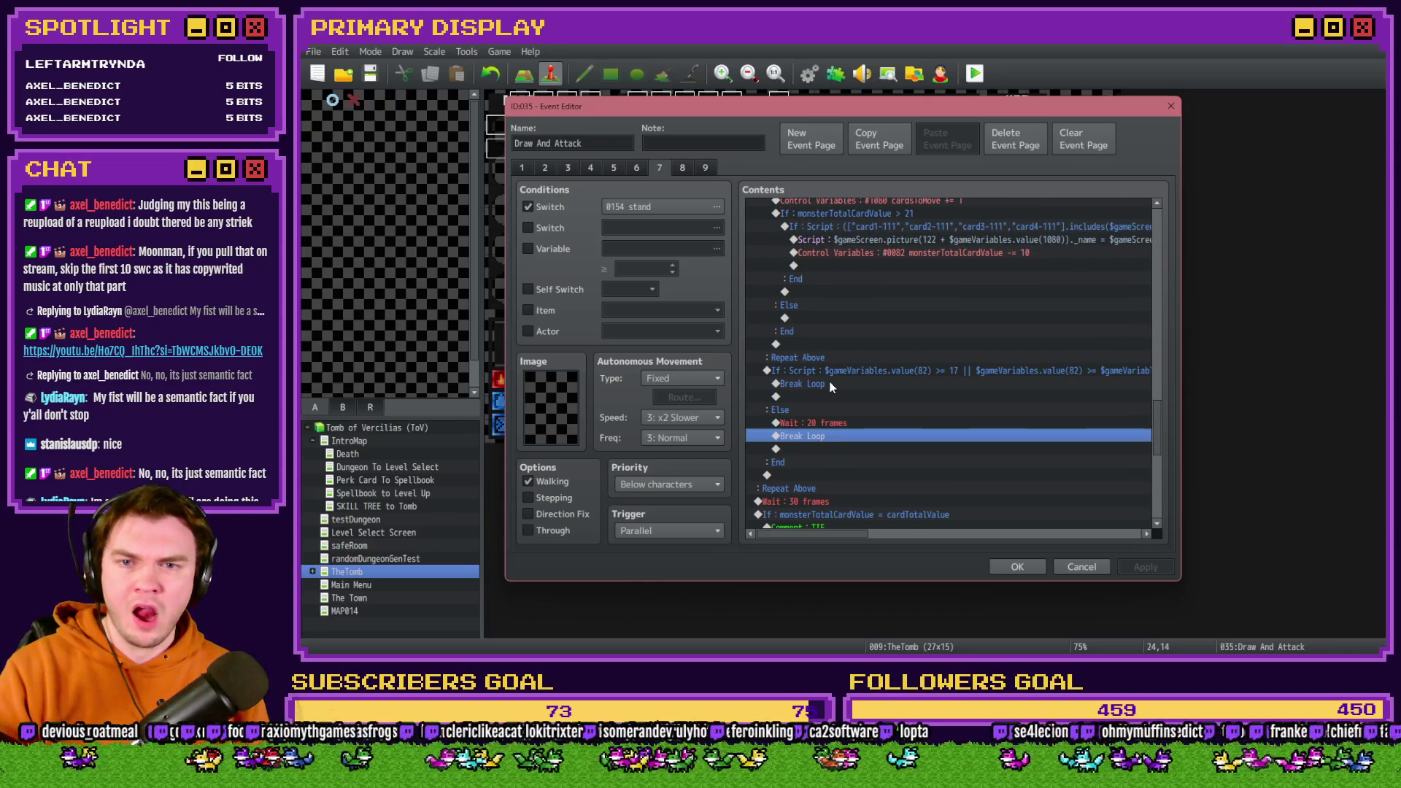
scroll(831, 386, "up", 2)
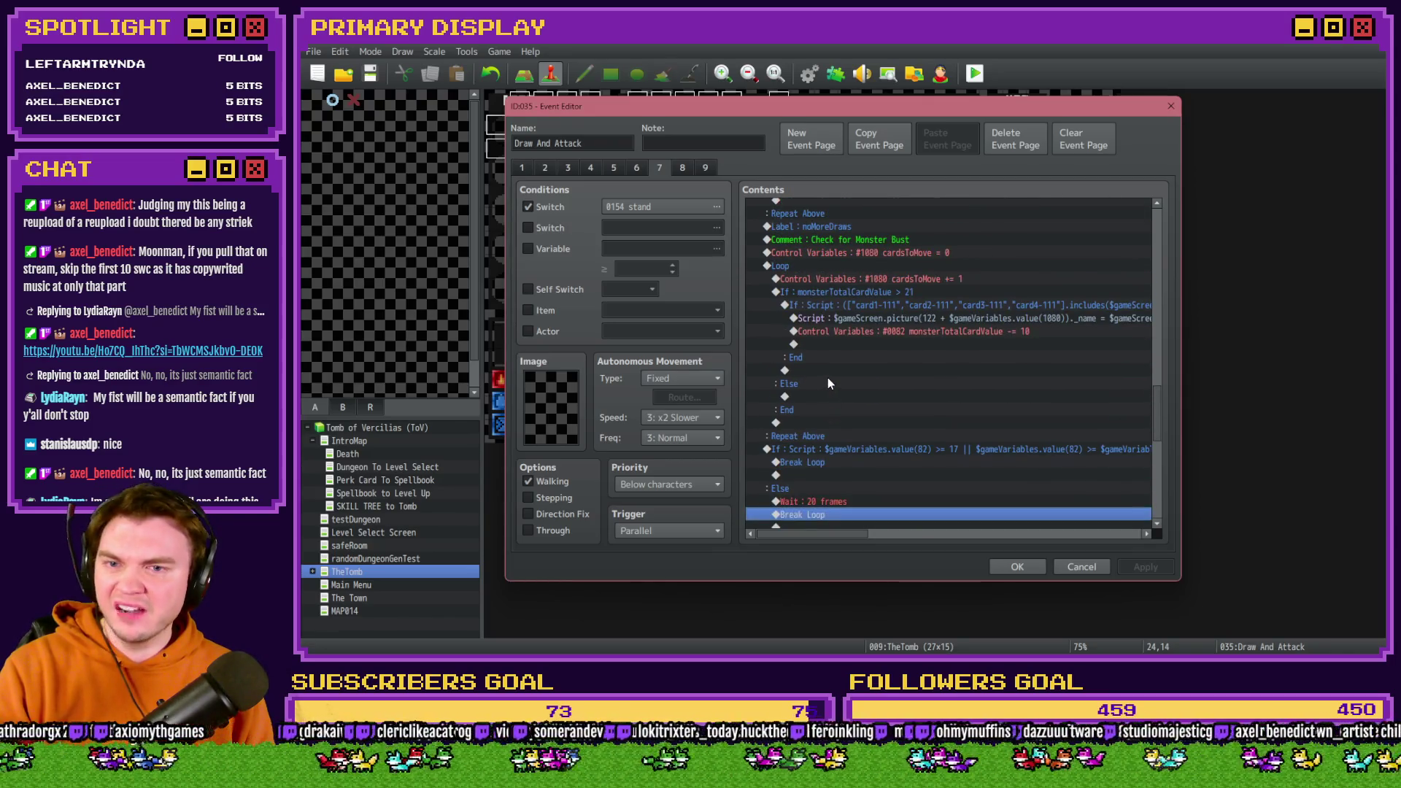
scroll(828, 378, "up", 5)
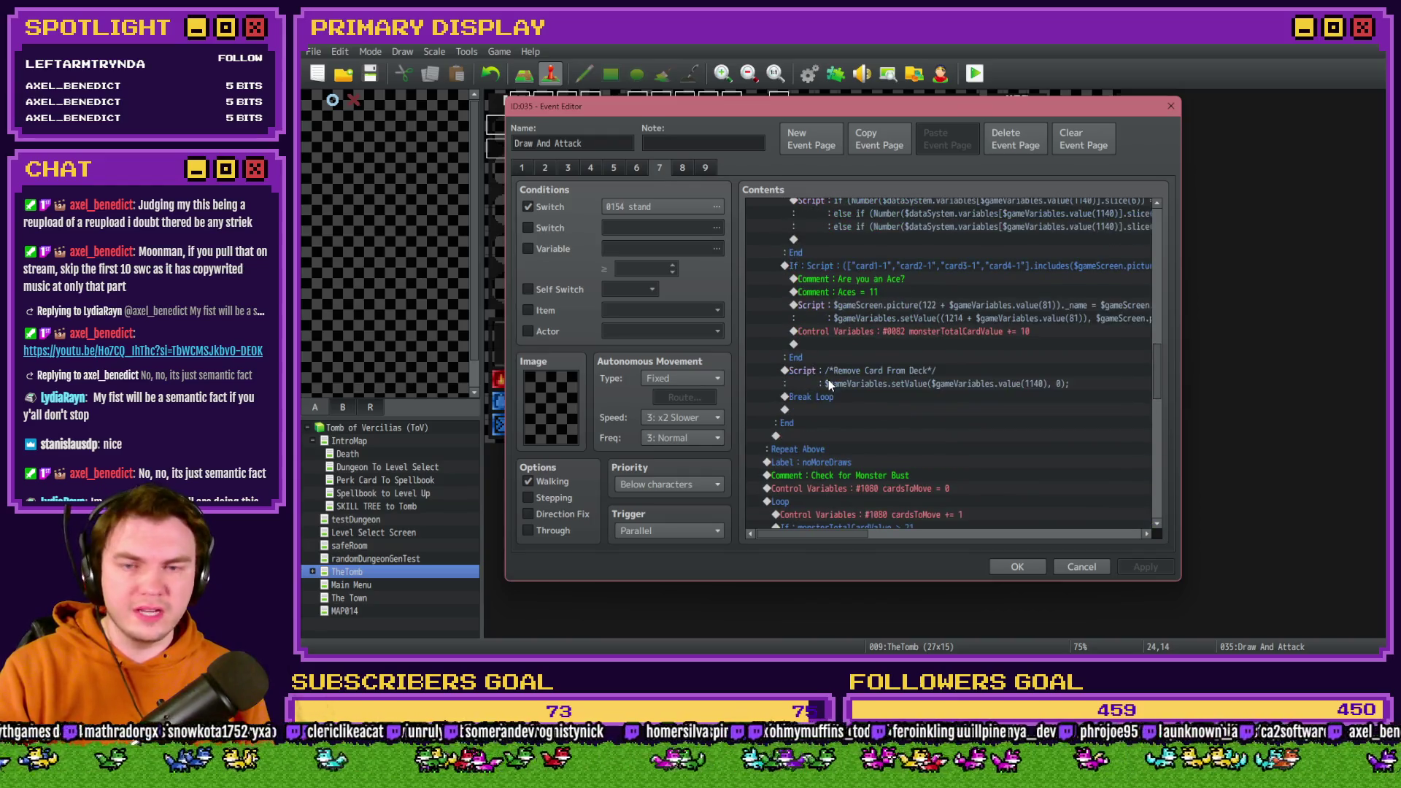
scroll(829, 379, "up", 2)
scroll(829, 382, "down", 2)
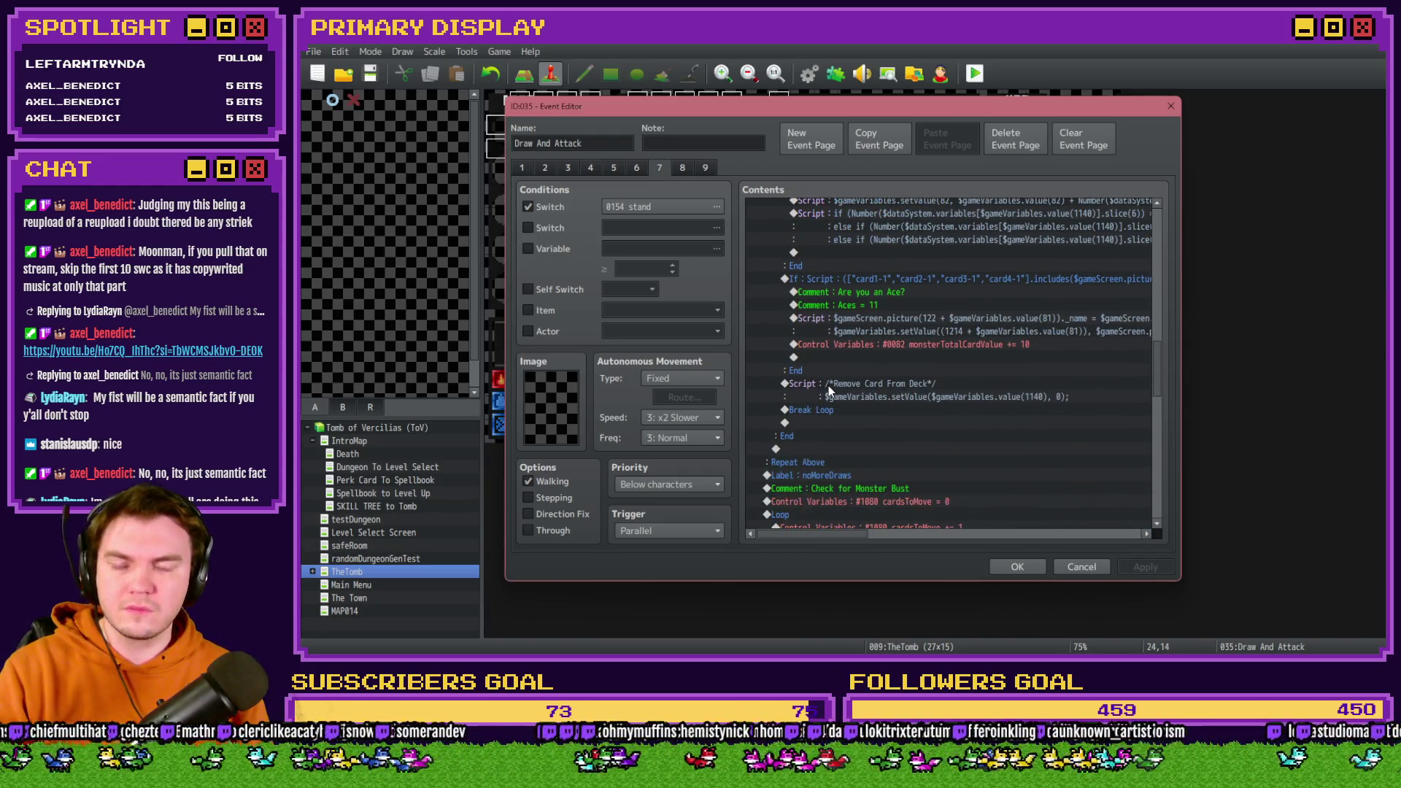
scroll(830, 386, "down", 10)
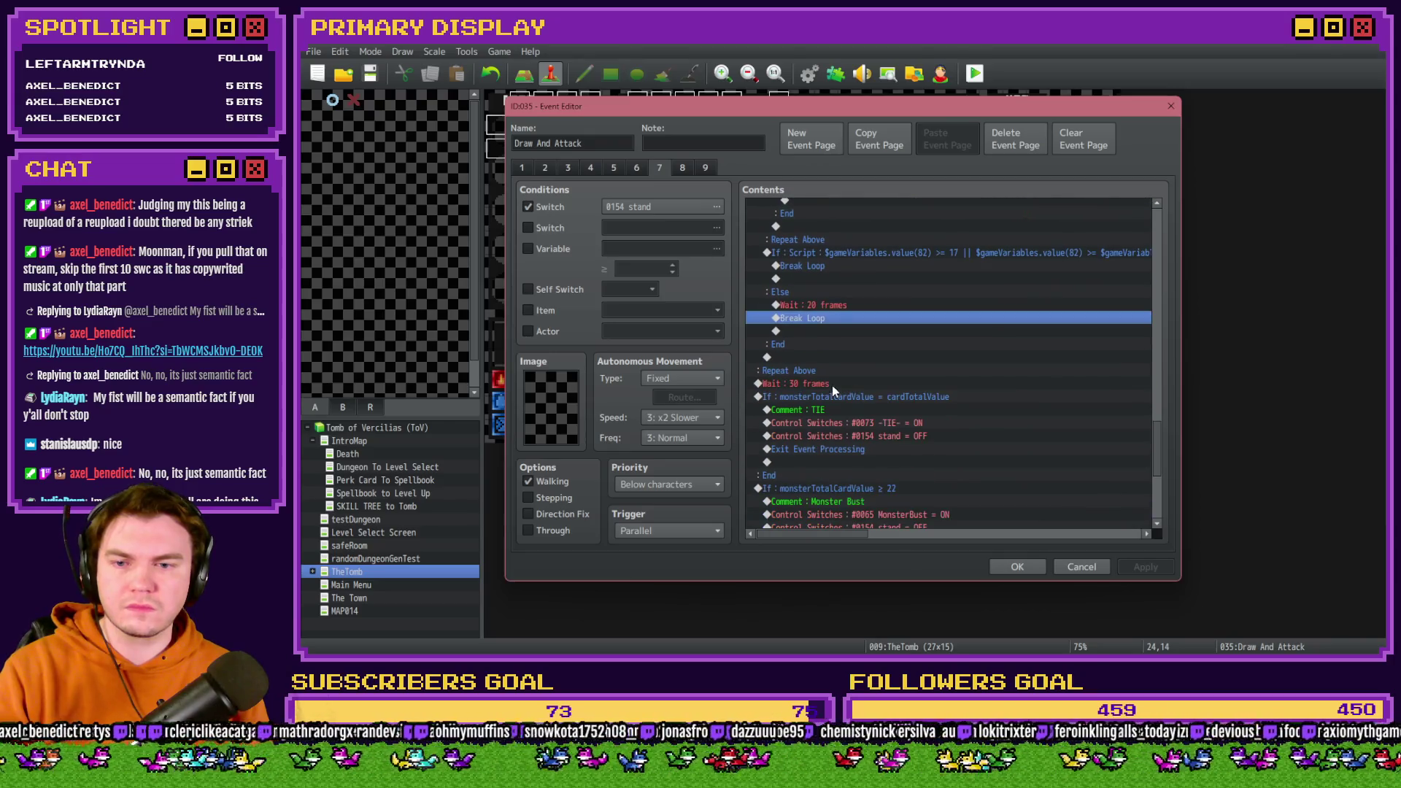
Insert a white 60-frame Flash Screen after the Wait 30 frames line and close the editor.
left_click(832, 385)
left_click(835, 374)
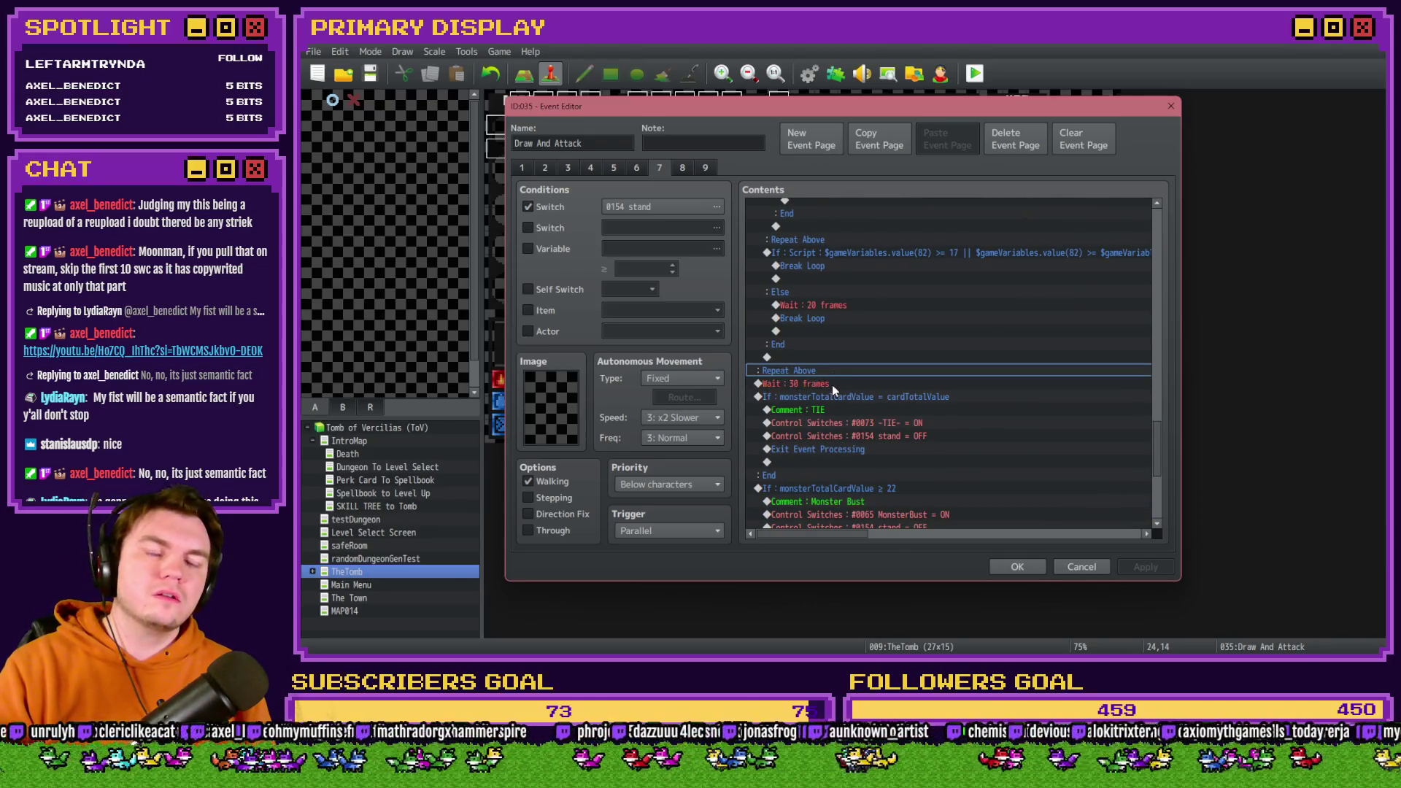
left_click(832, 383)
key("Insert")
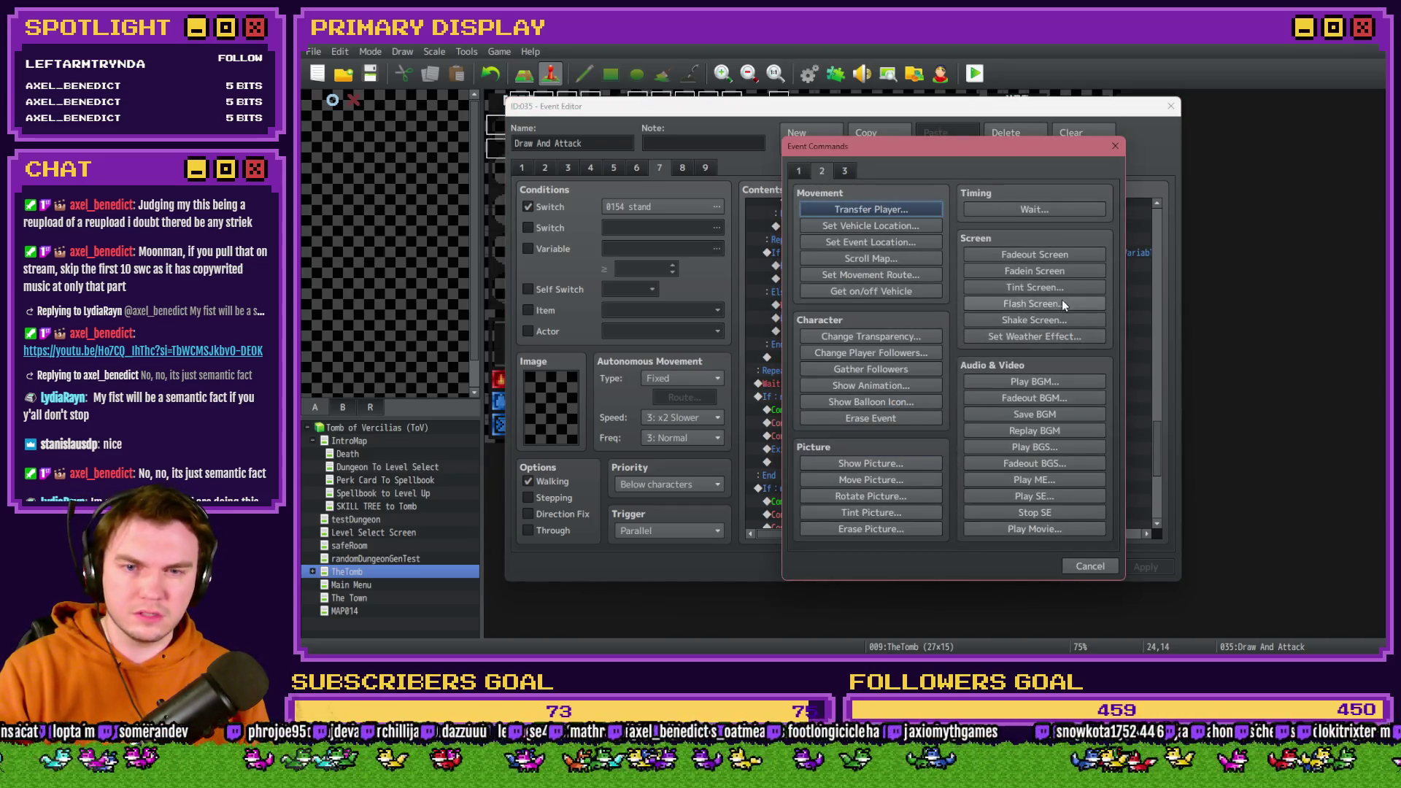
left_click(1062, 301)
left_click(992, 445)
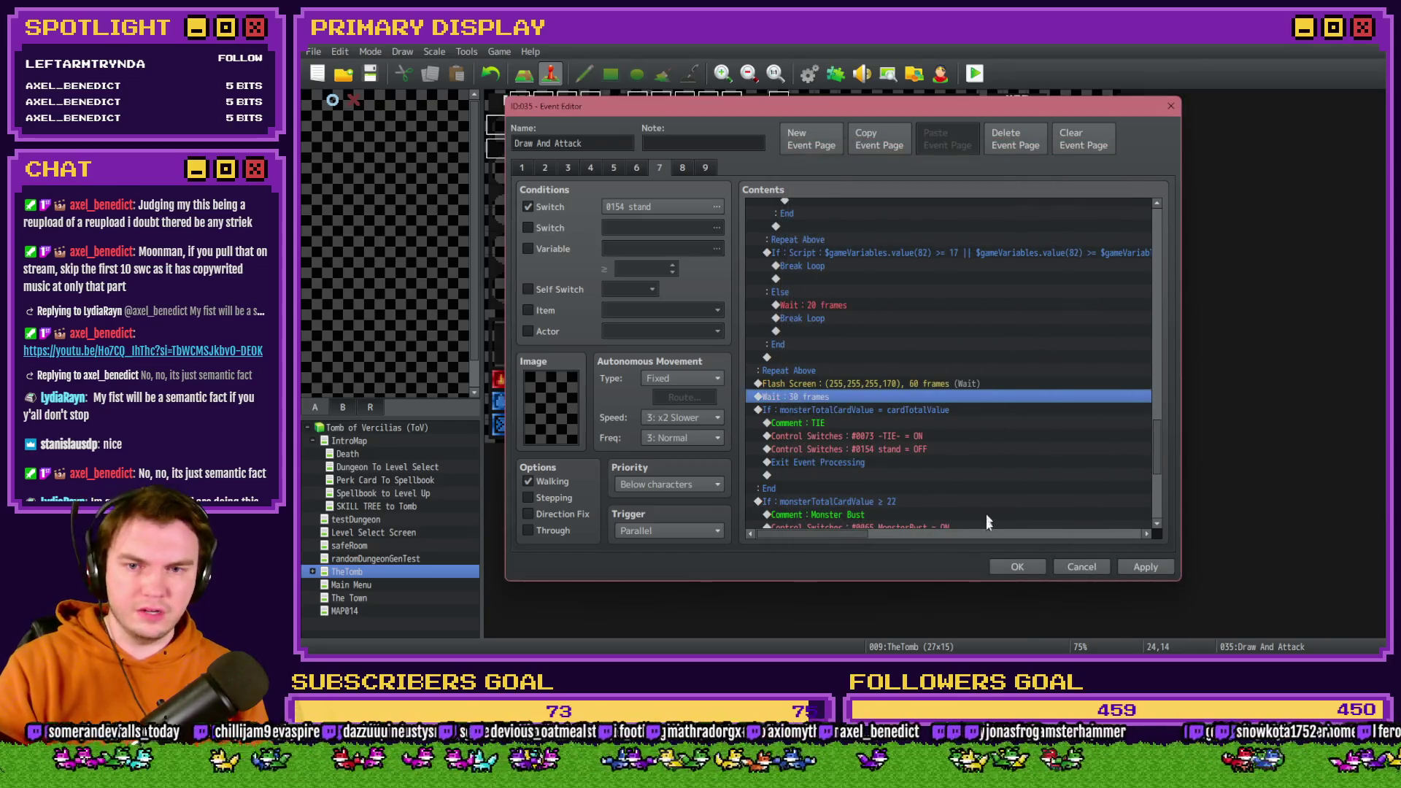
left_click(999, 566)
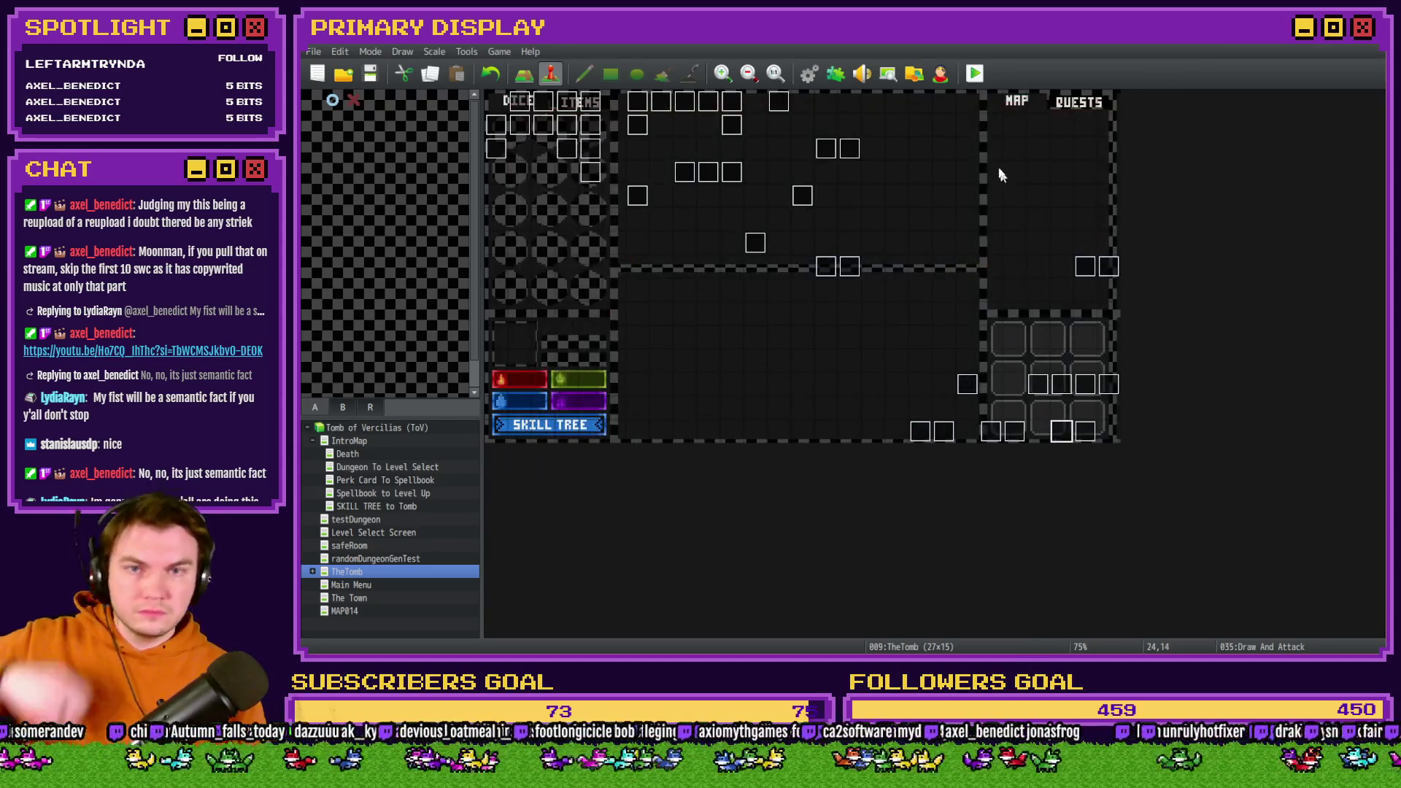
Save and playtest: take the Spiked Pauldron perk, fight the skull, hit once, then quit.
left_click(975, 73)
left_click(785, 364)
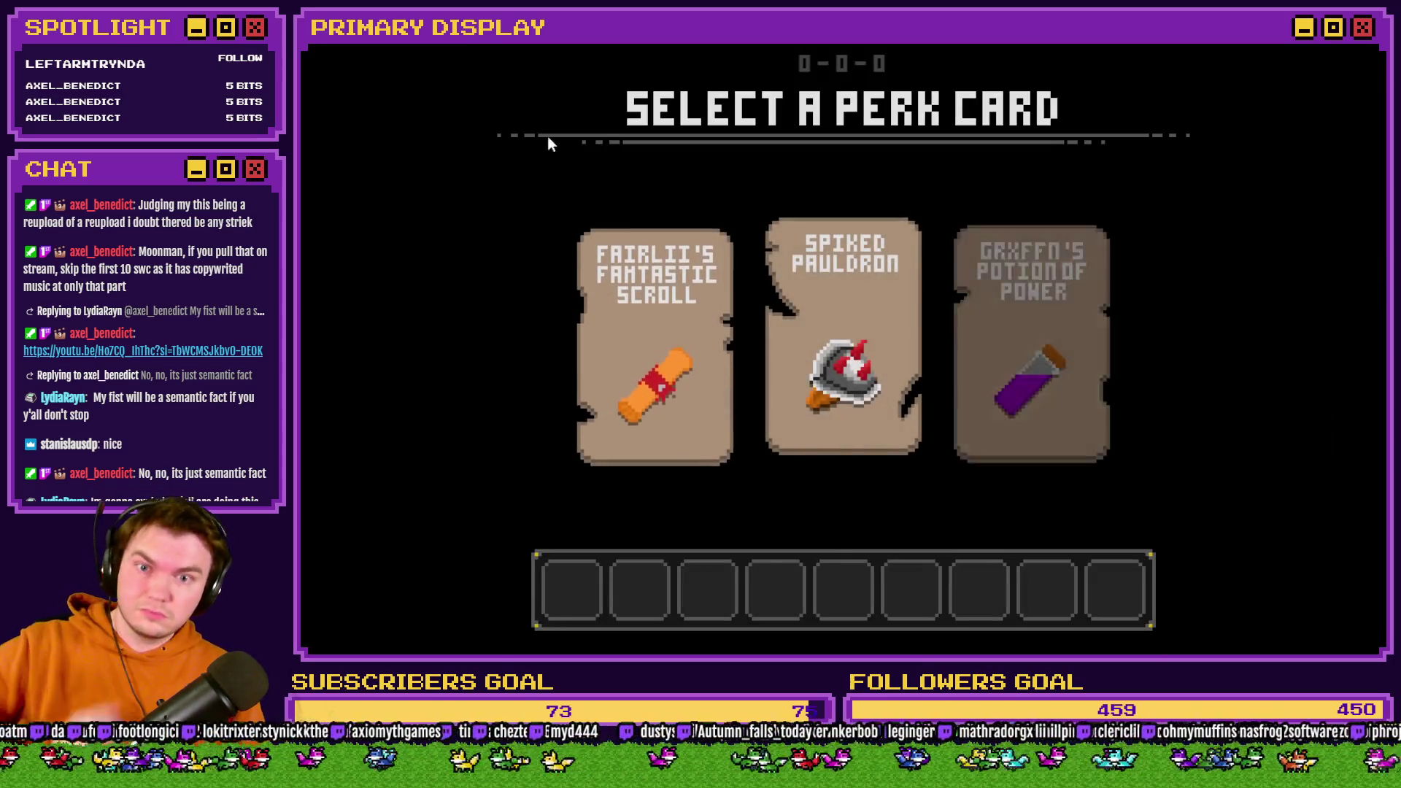
left_click(893, 325)
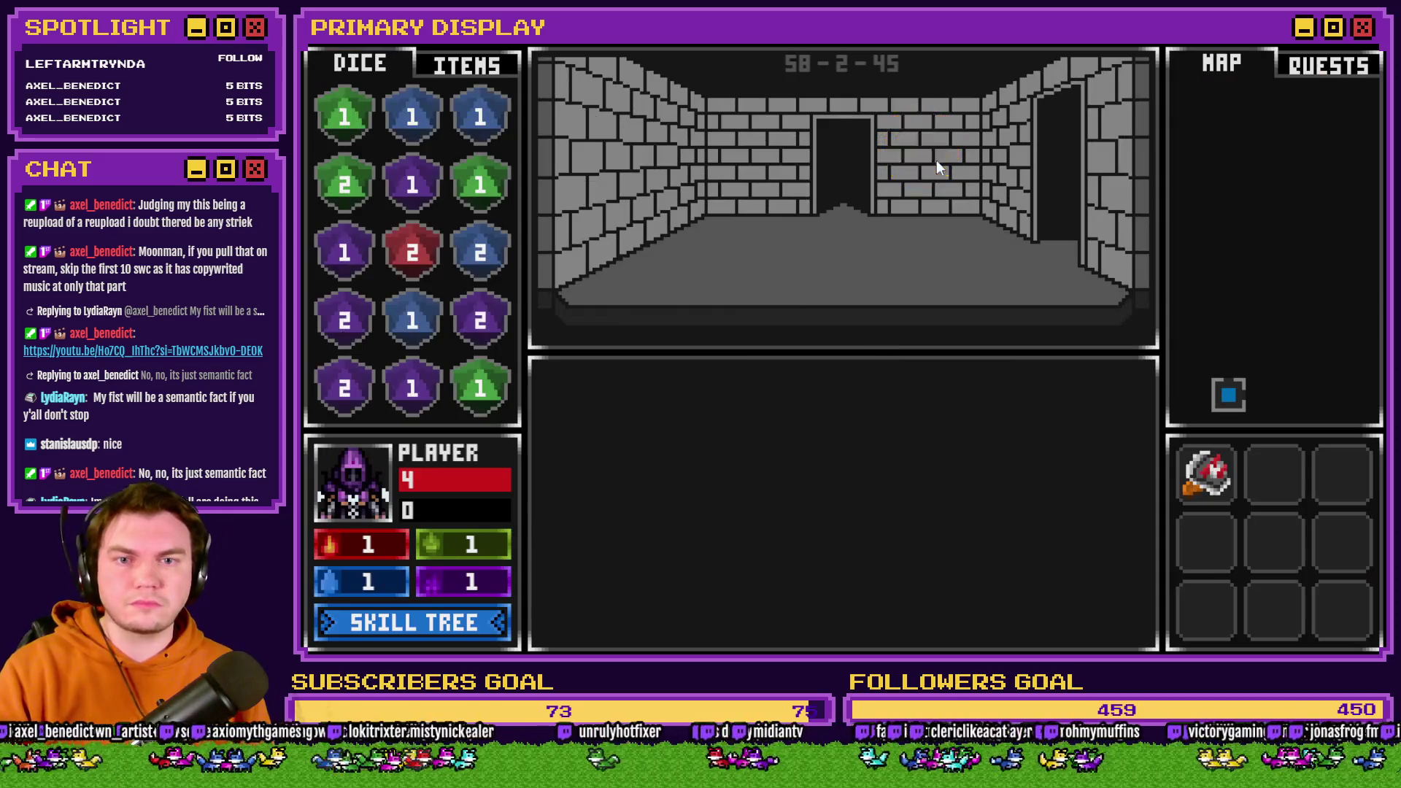
left_click(935, 160)
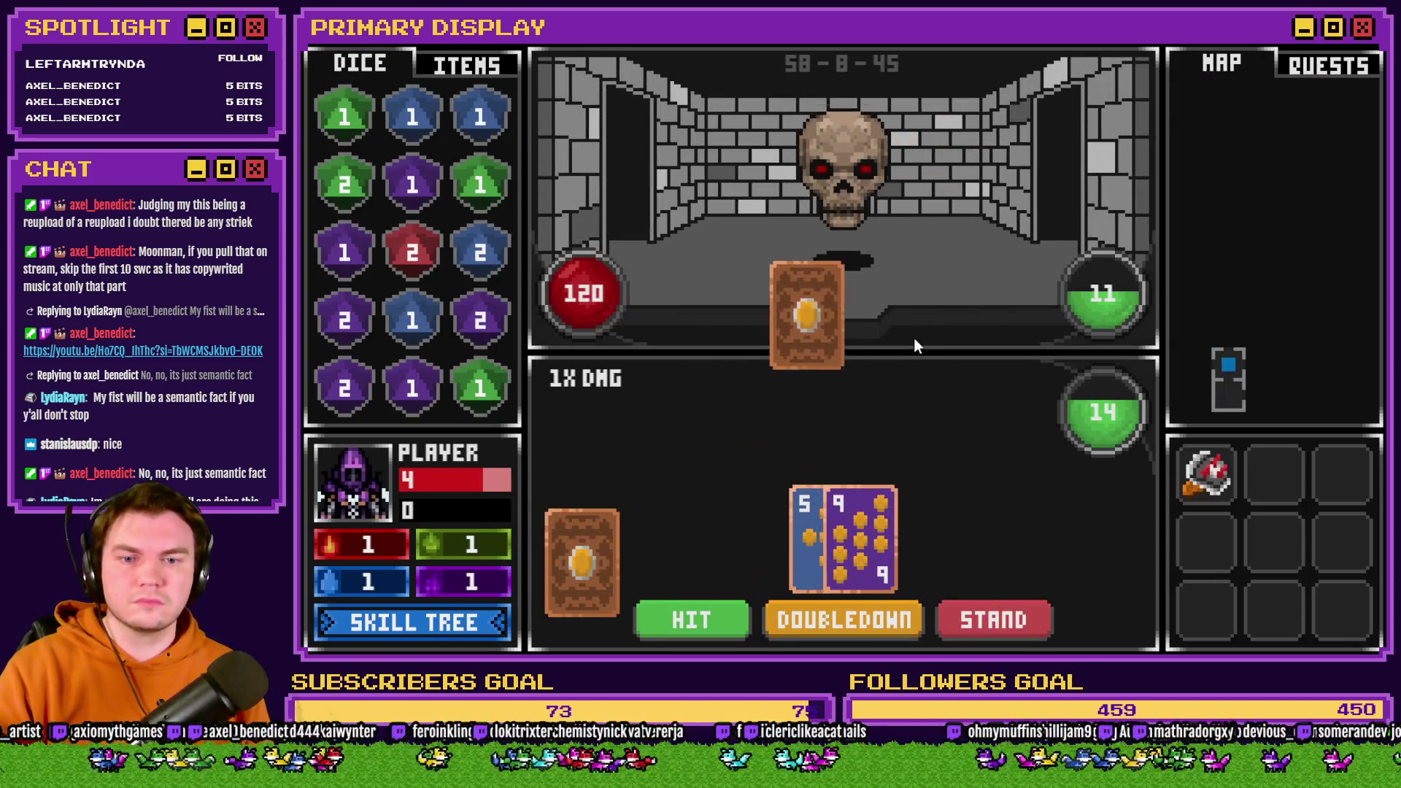
left_click(686, 627)
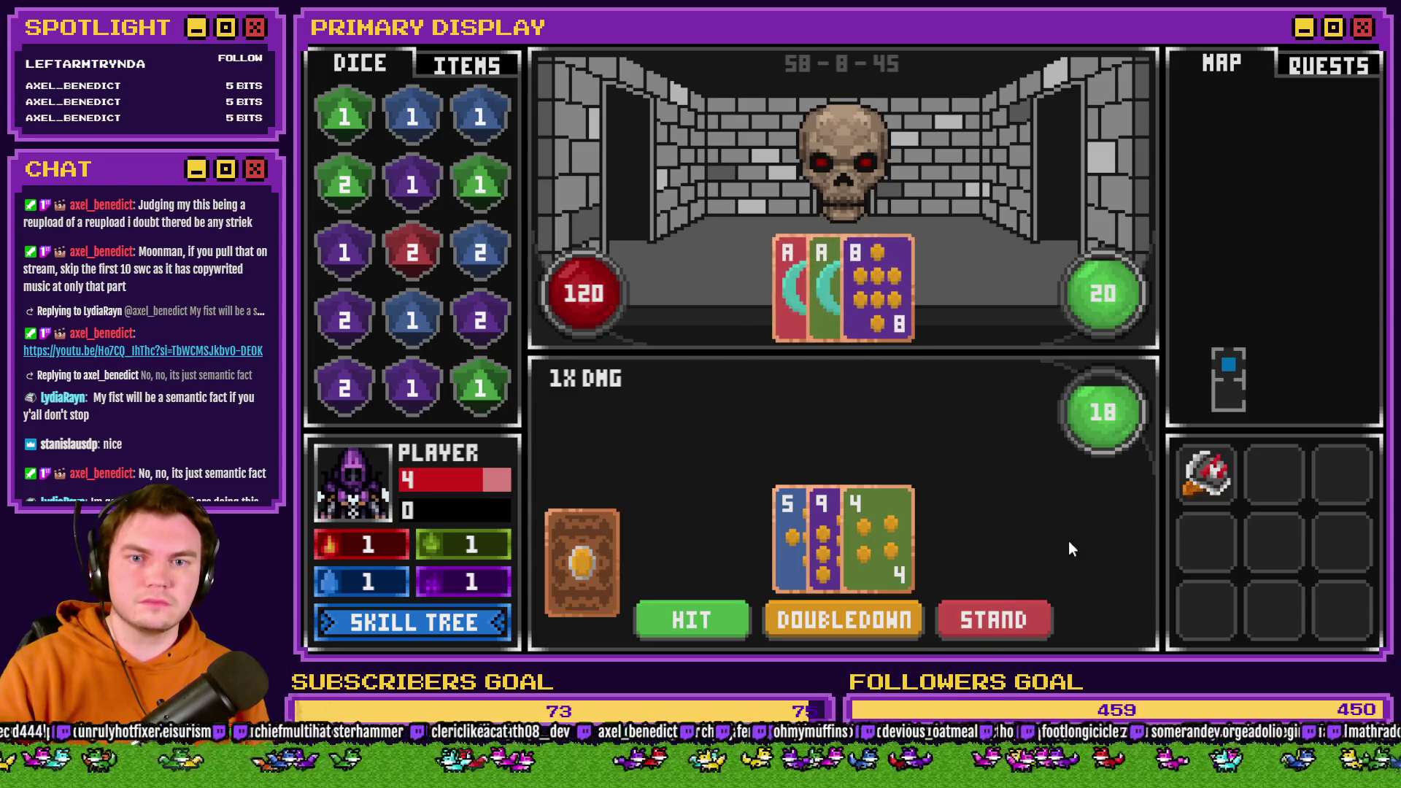
key("alt+F4")
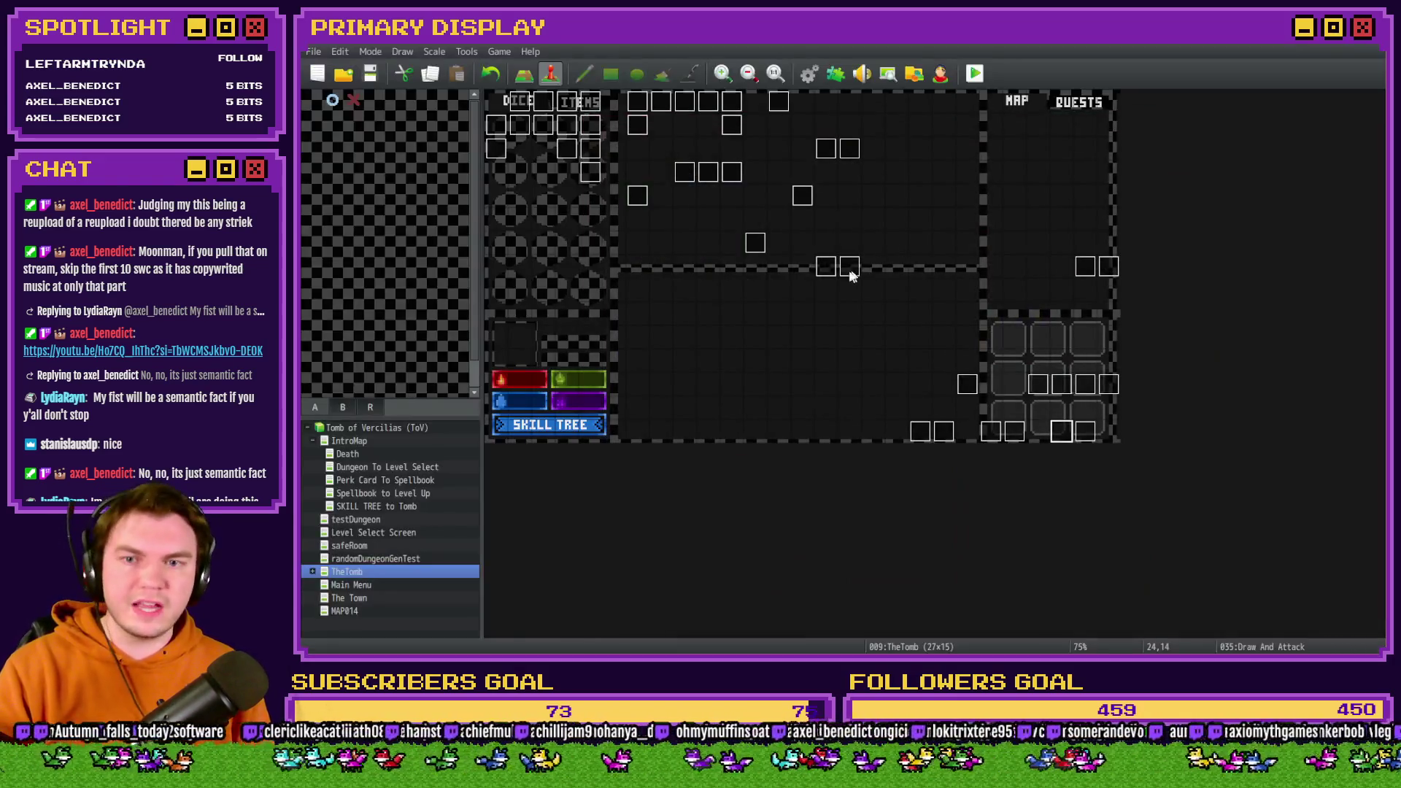
Remove the Flash Screen command from Draw And Attack and leave the editor.
double_click(1061, 430)
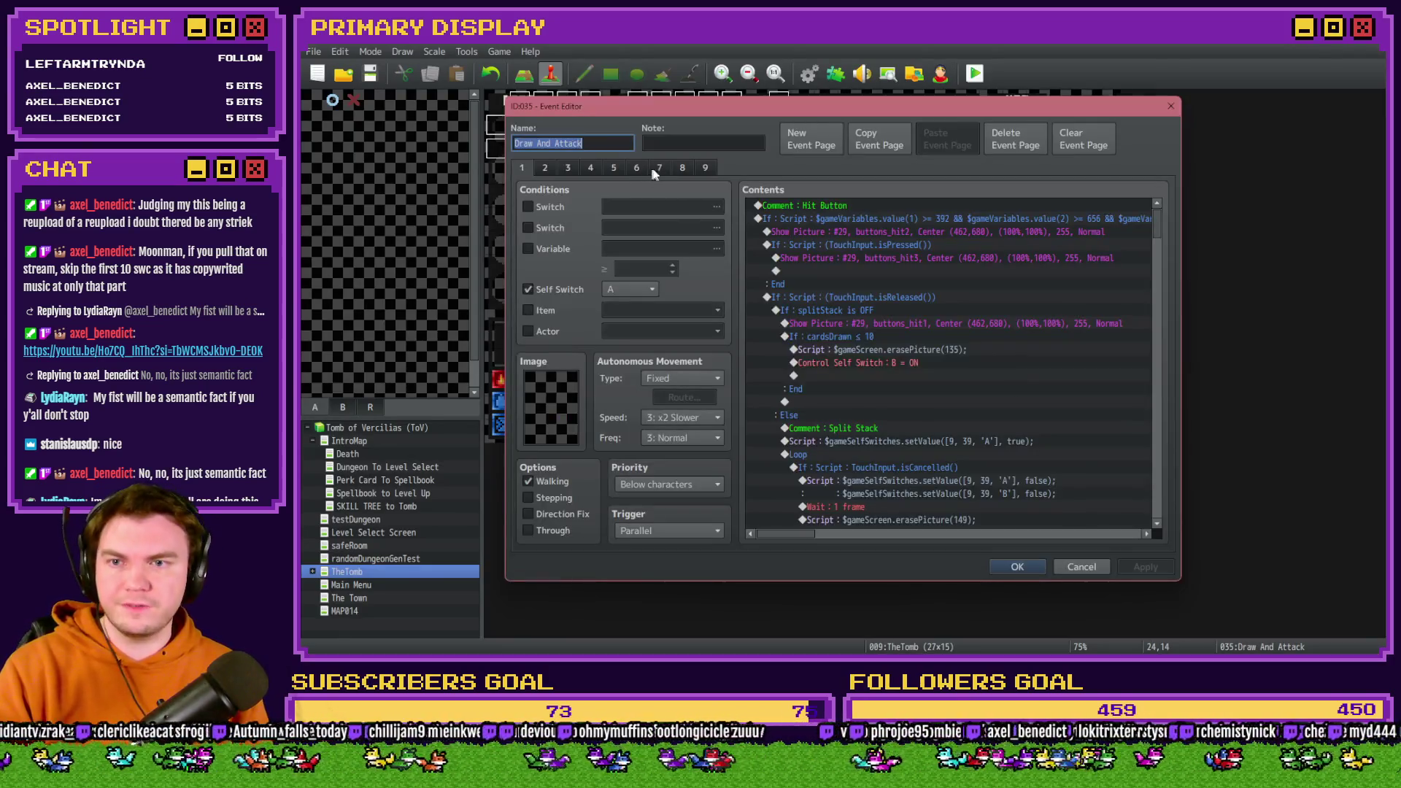
scroll(891, 374, "down", 10)
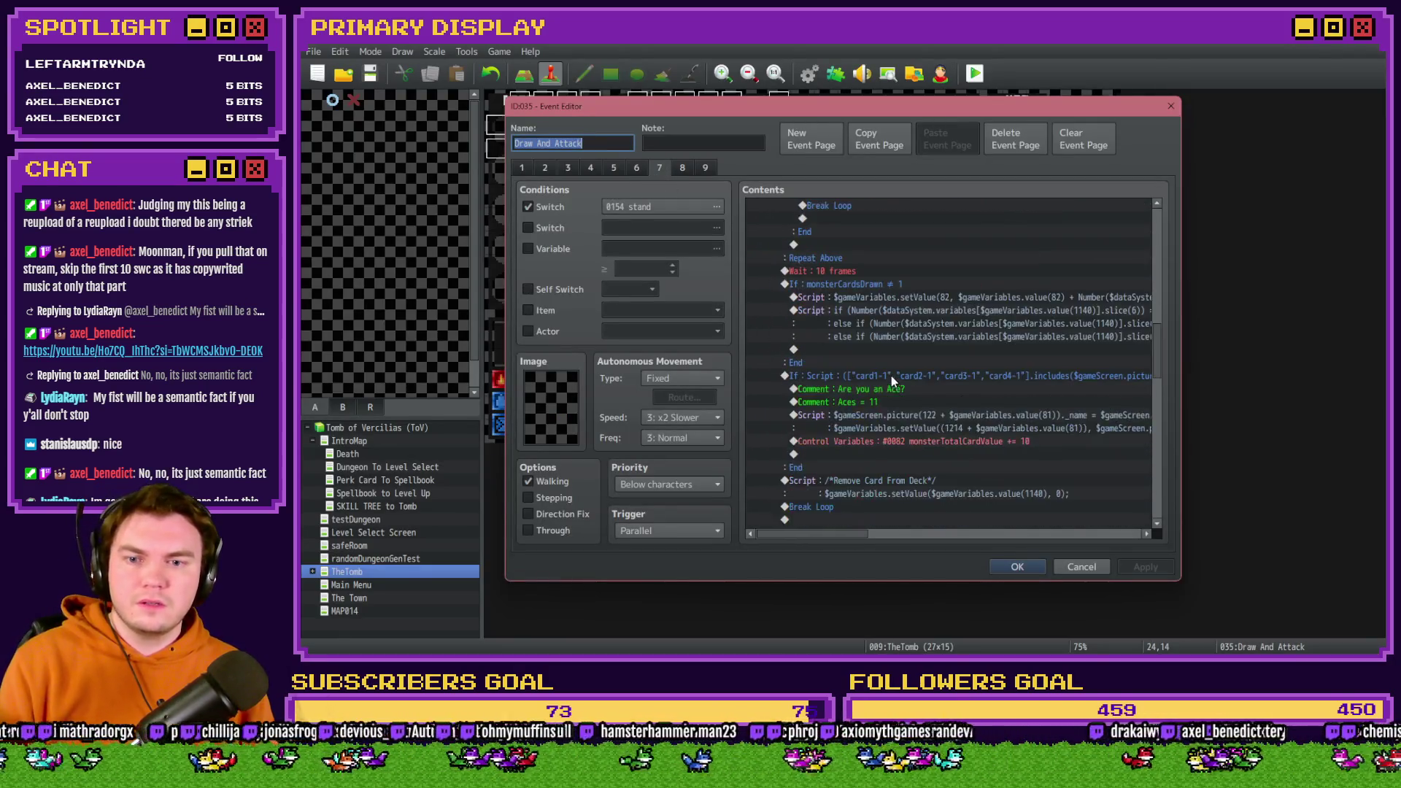
scroll(895, 375, "down", 5)
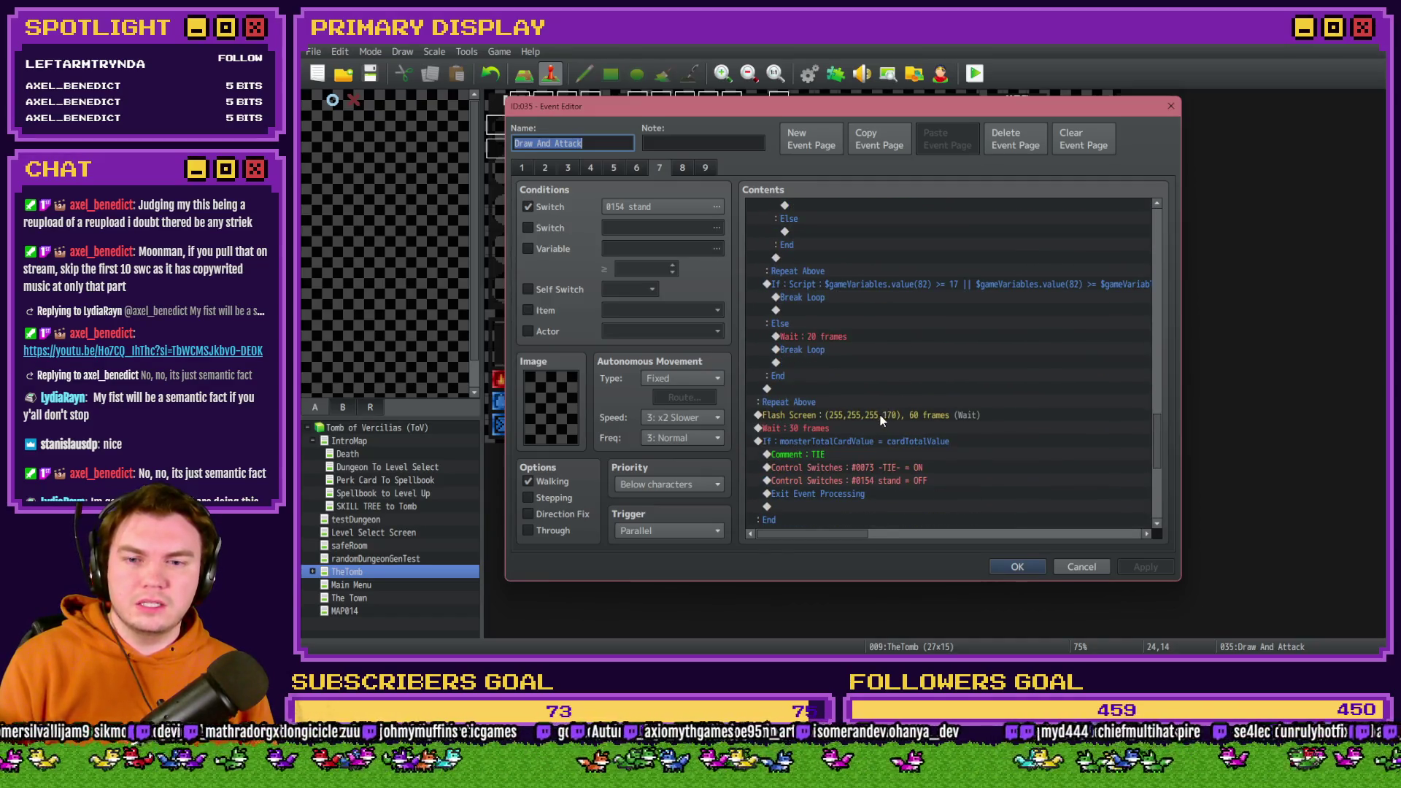
left_click(882, 415)
key("Delete")
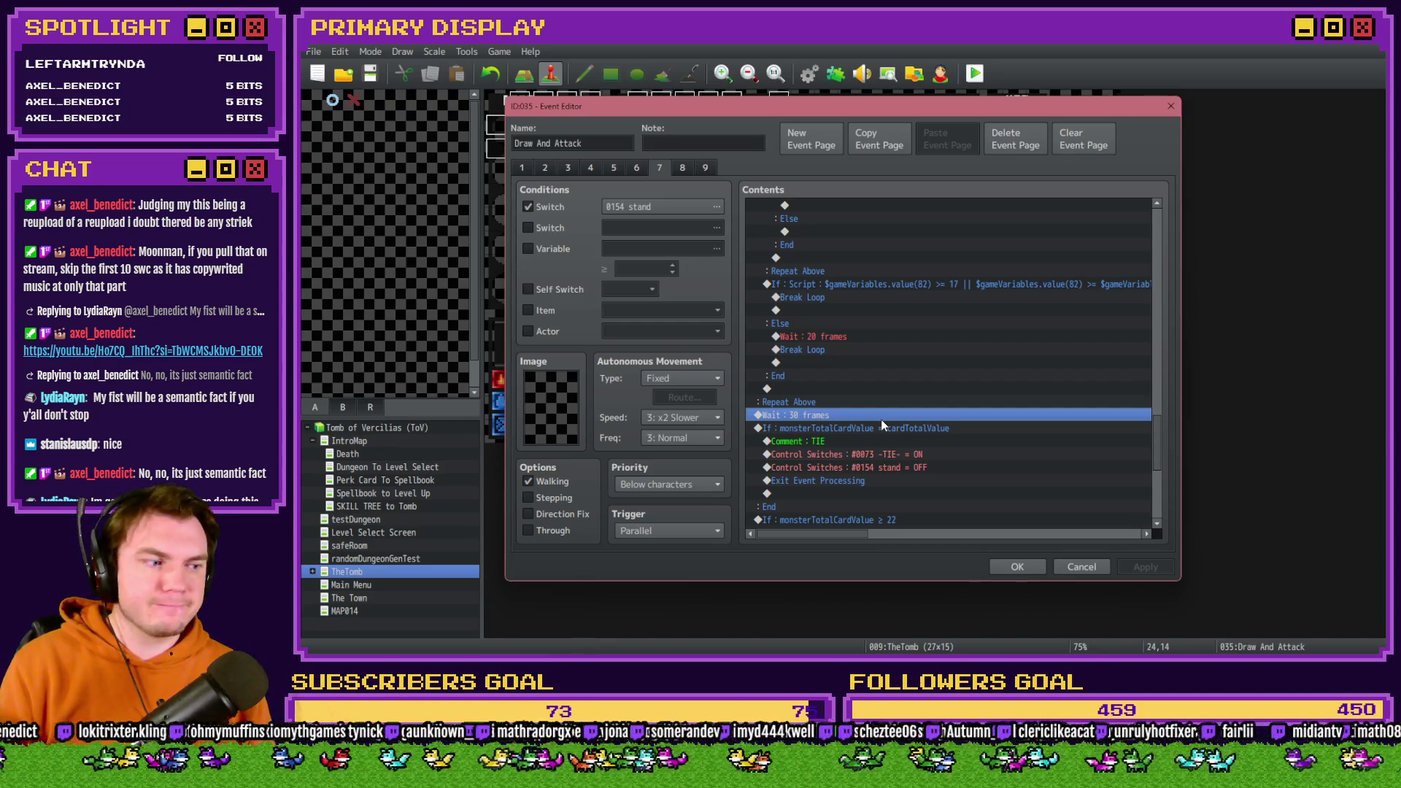
left_click(863, 285)
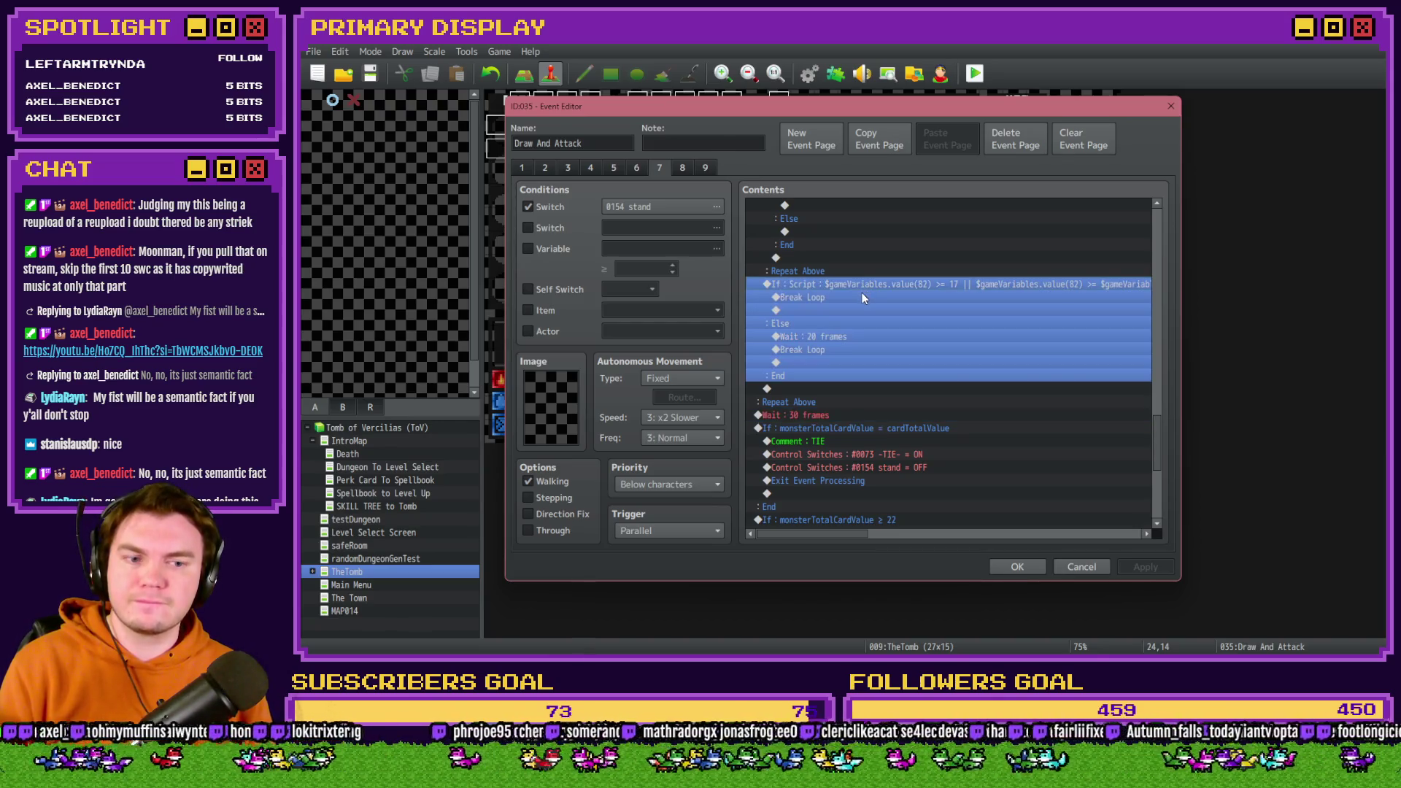
key("Escape")
Reopen Draw And Attack, review the card-display If/Else script rows, then close it with OK.
double_click(733, 180)
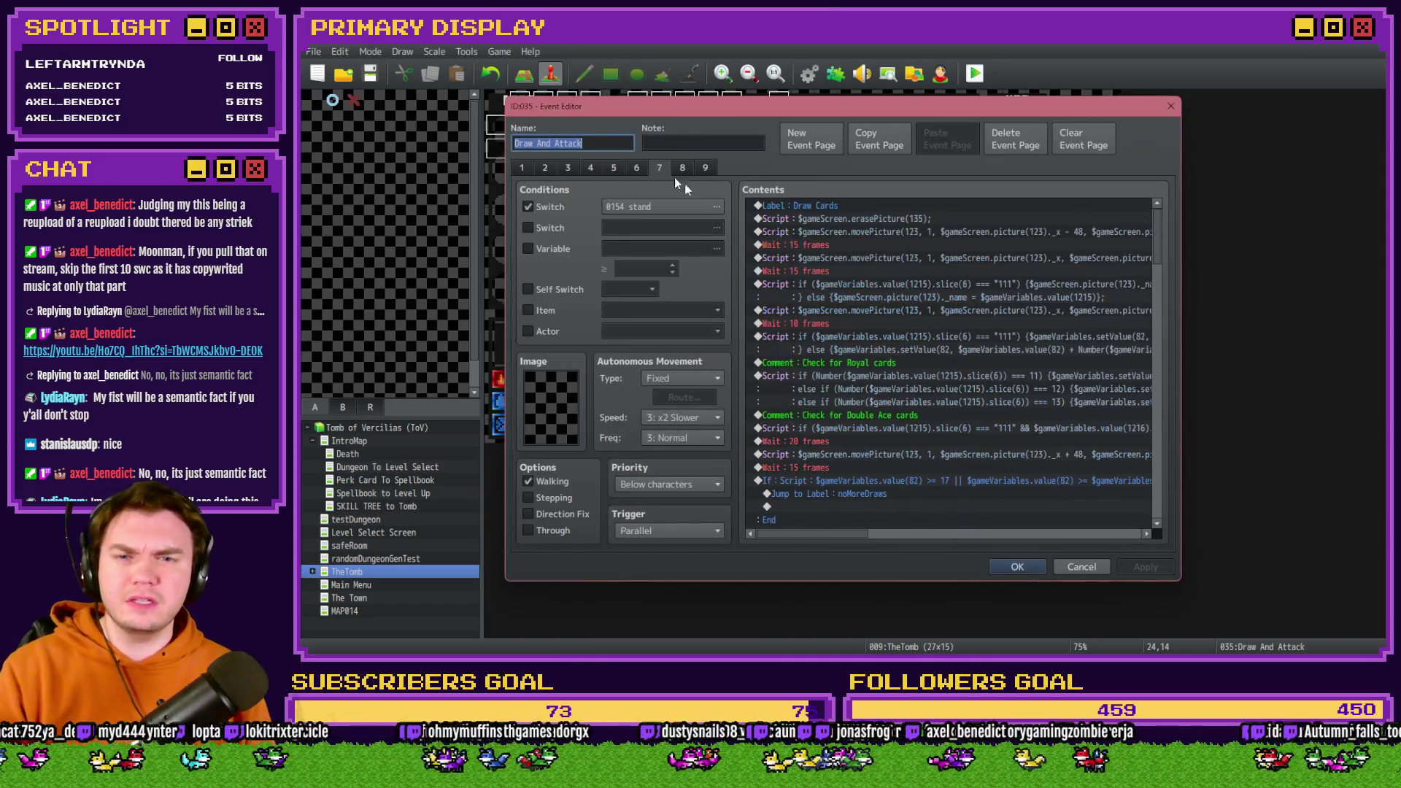
scroll(864, 322, "down", 4)
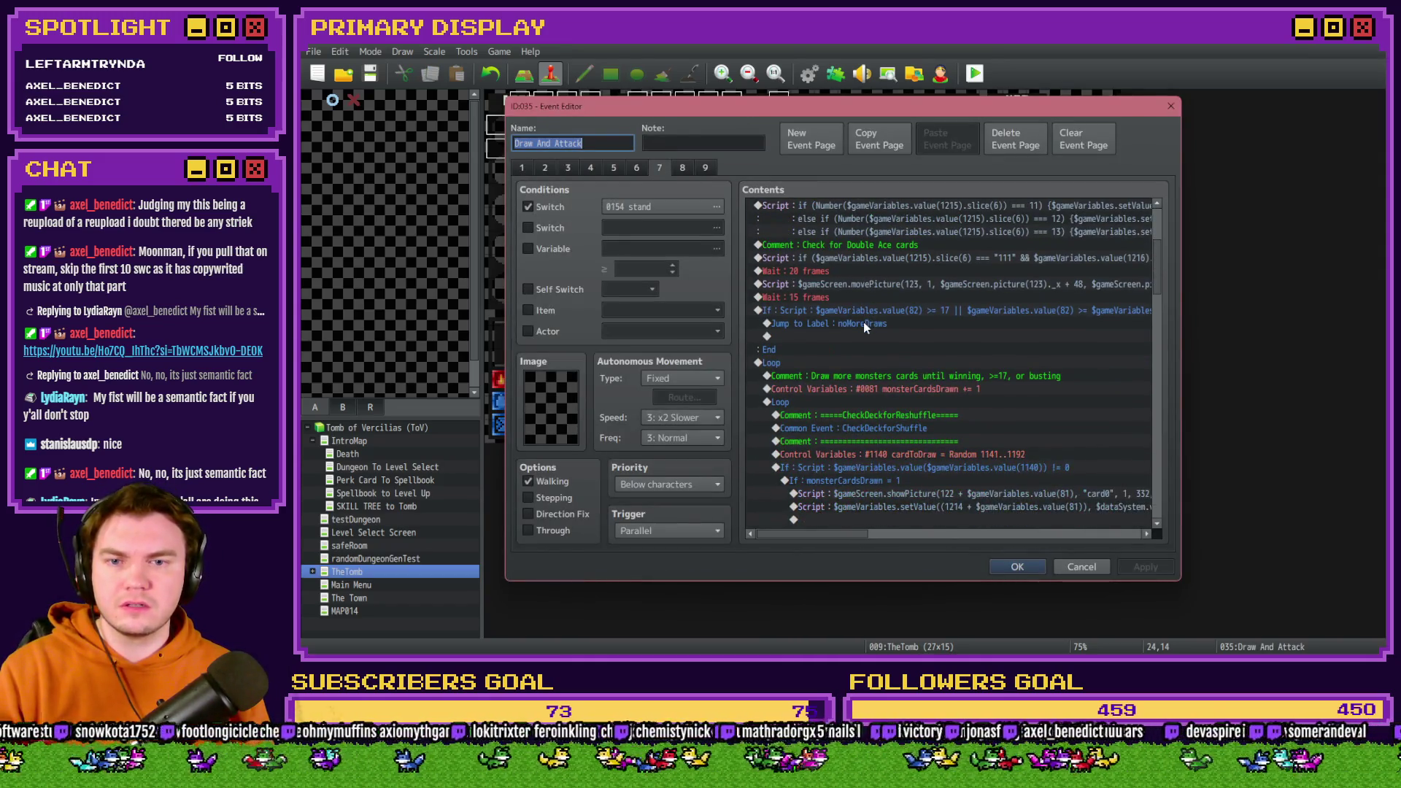
scroll(864, 324, "down", 4)
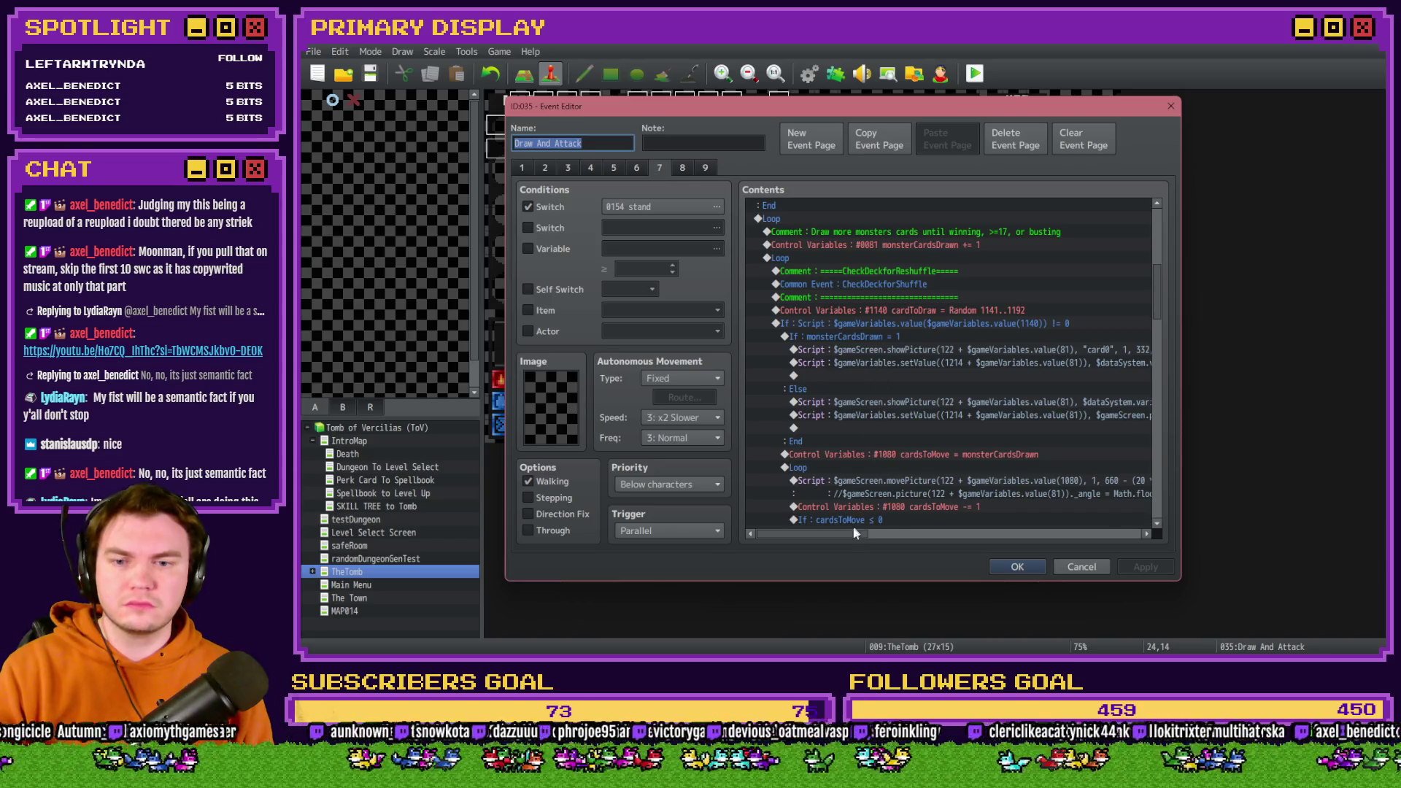
left_click(873, 336)
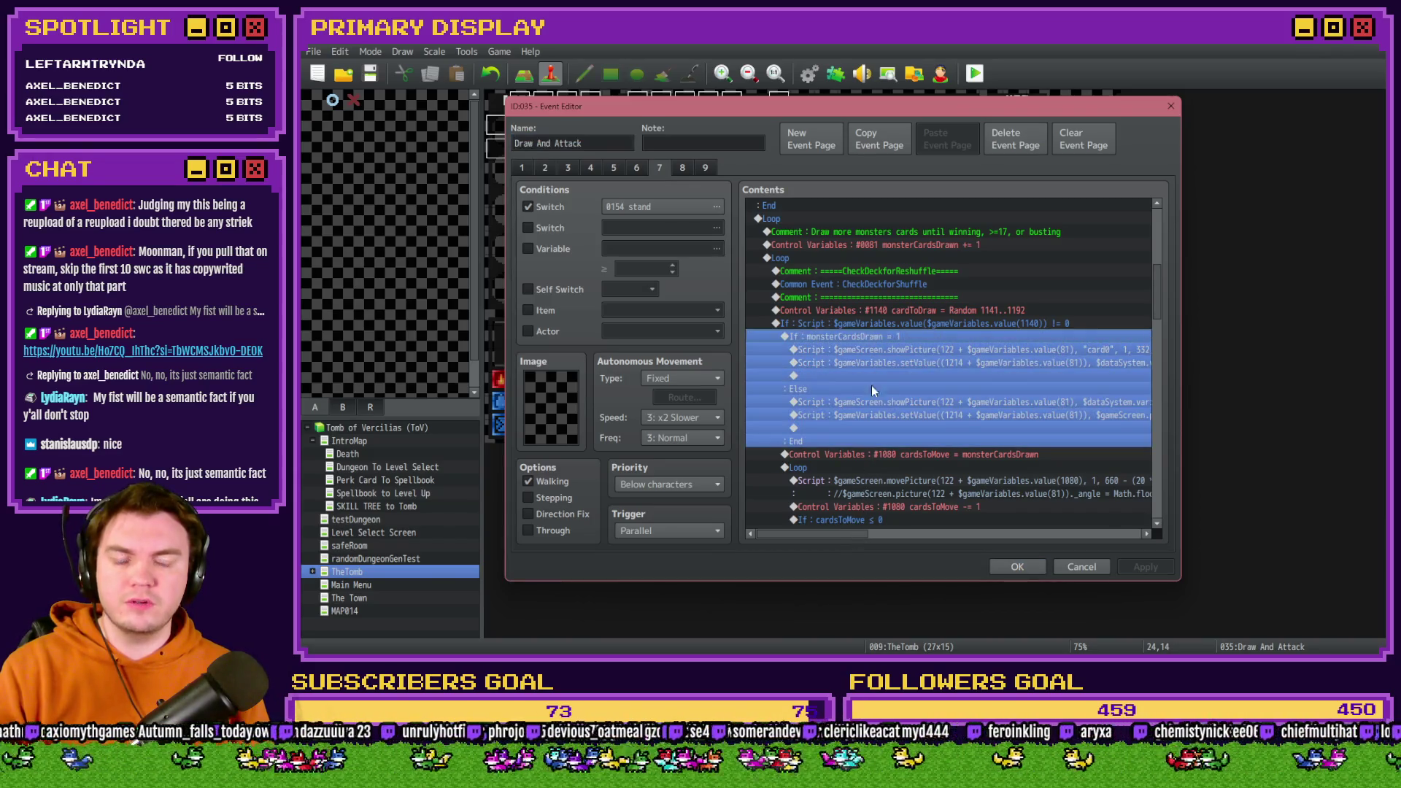
left_click(875, 416)
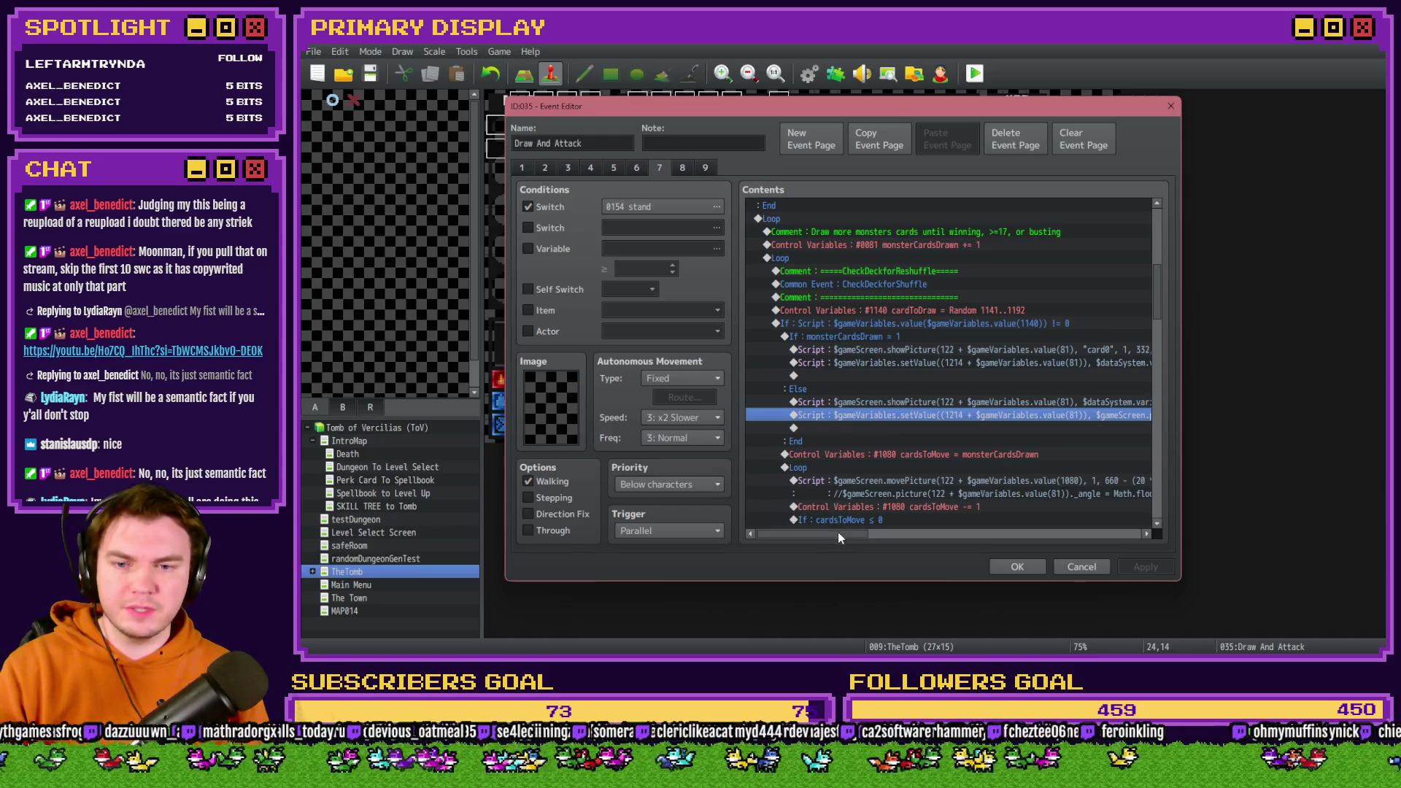
mouse_move(837, 535)
left_mouse_down()
mouse_move(918, 548)
mouse_move(861, 544)
left_mouse_up()
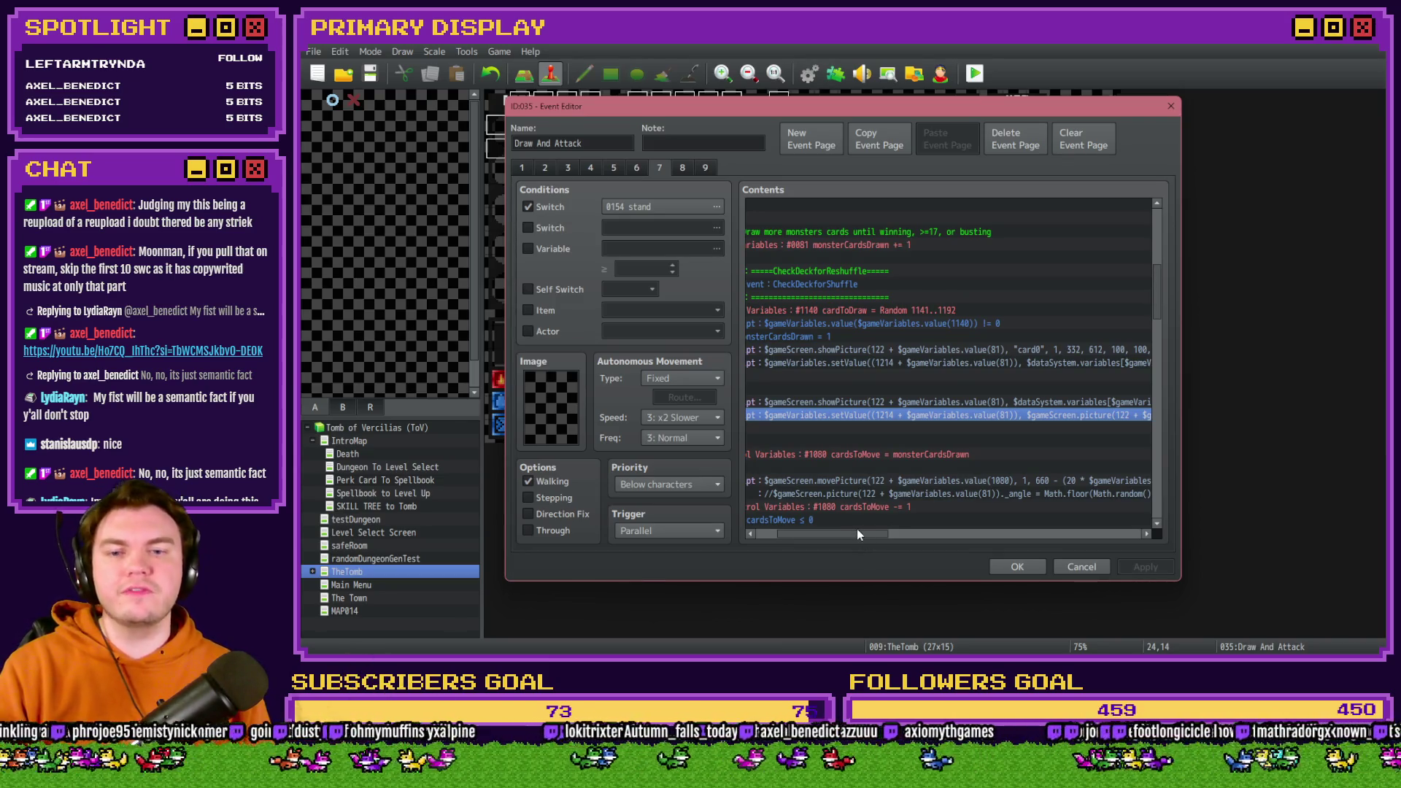
left_click_drag(857, 533, 838, 535)
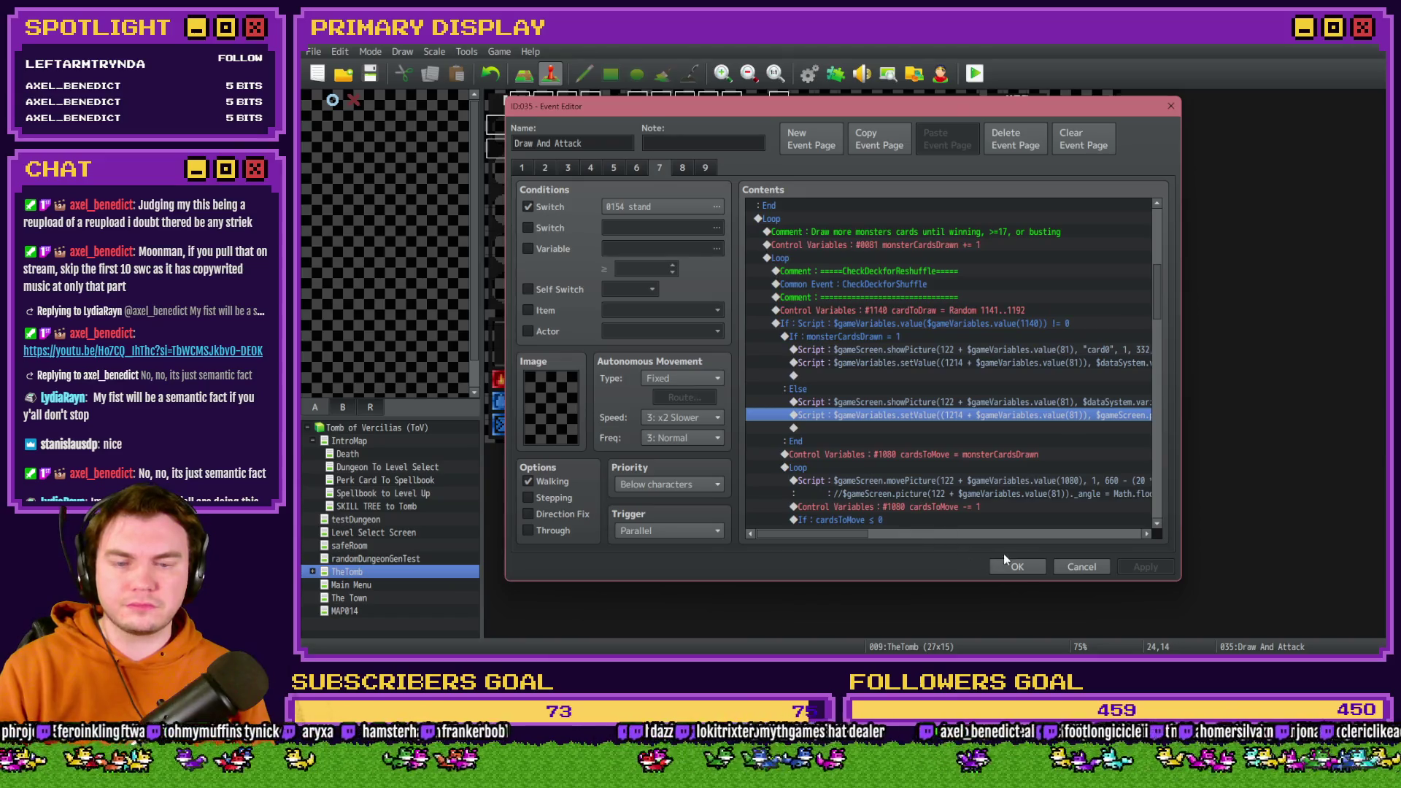
left_click(1005, 557)
Open the Monster Draw event and inspect the cardsToMove line and card-moving Loop.
double_click(1087, 432)
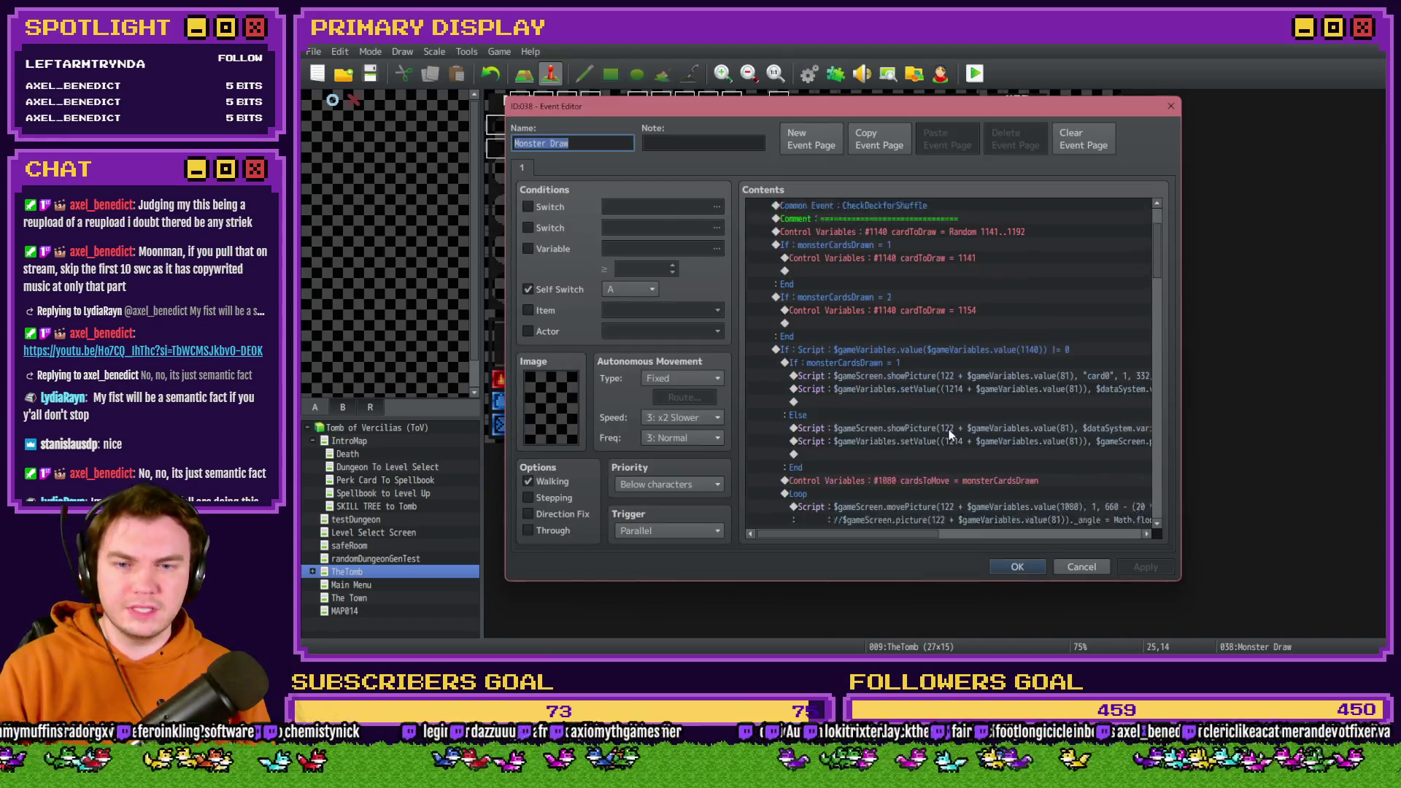
scroll(949, 435, "down", 3)
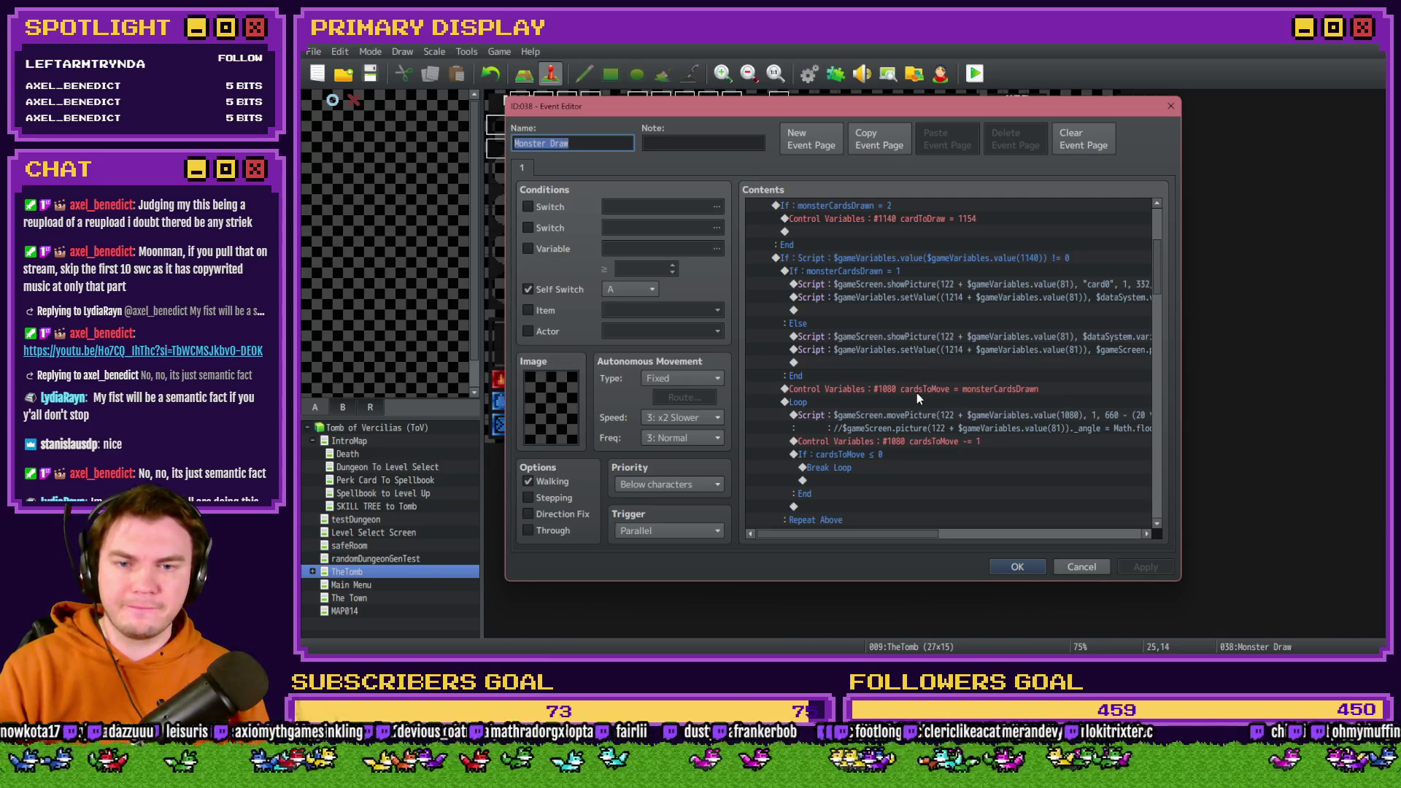
scroll(916, 395, "down", 6)
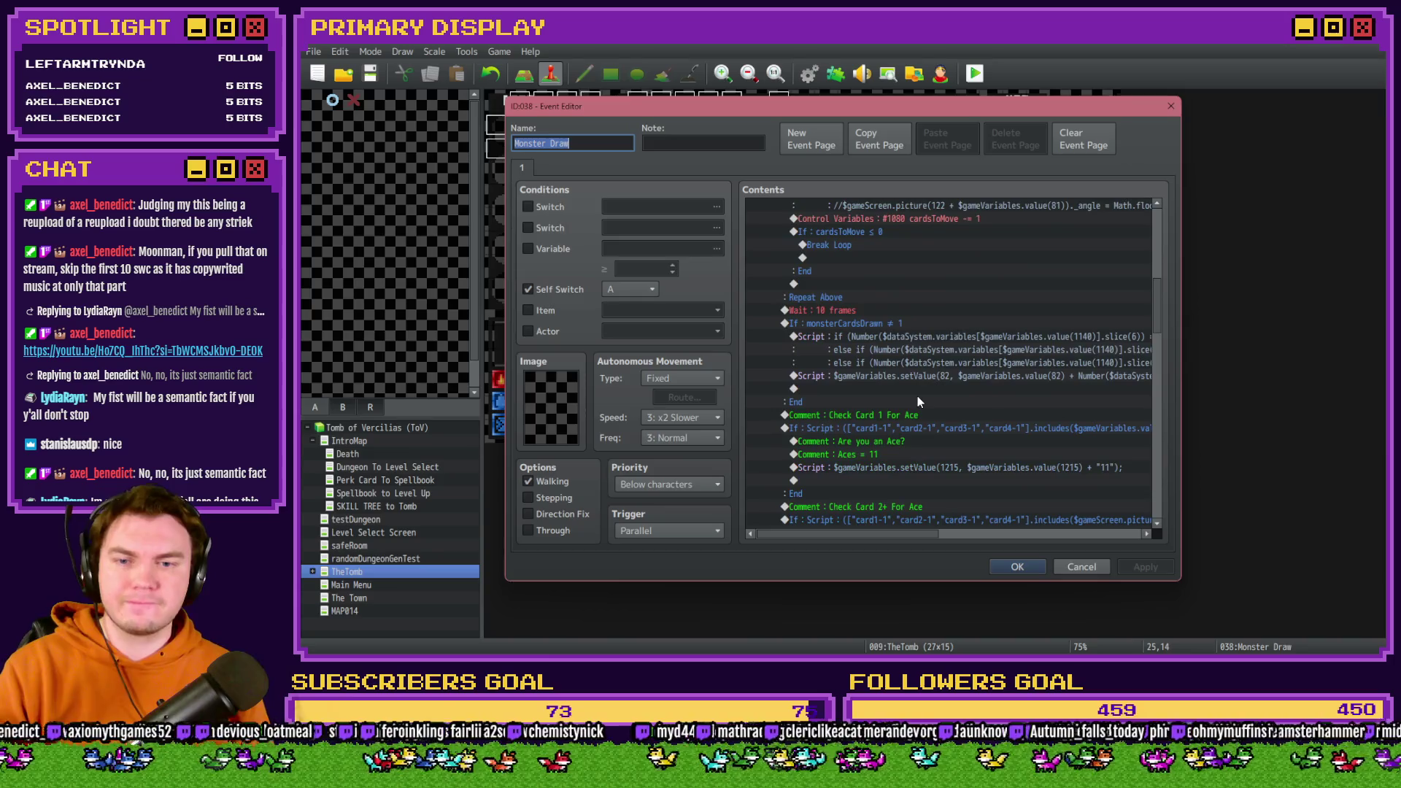
scroll(917, 396, "up", 6)
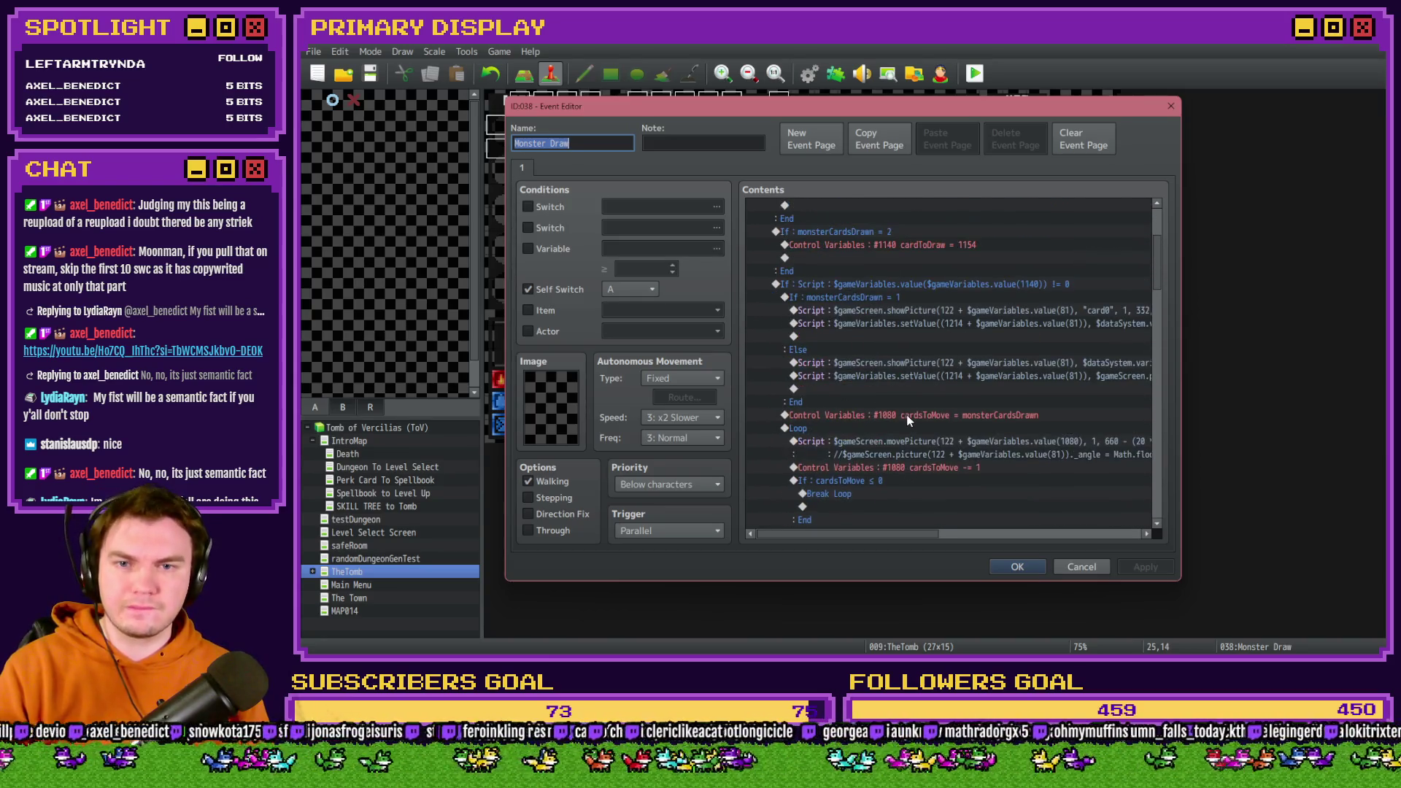
scroll(908, 419, "up", 2)
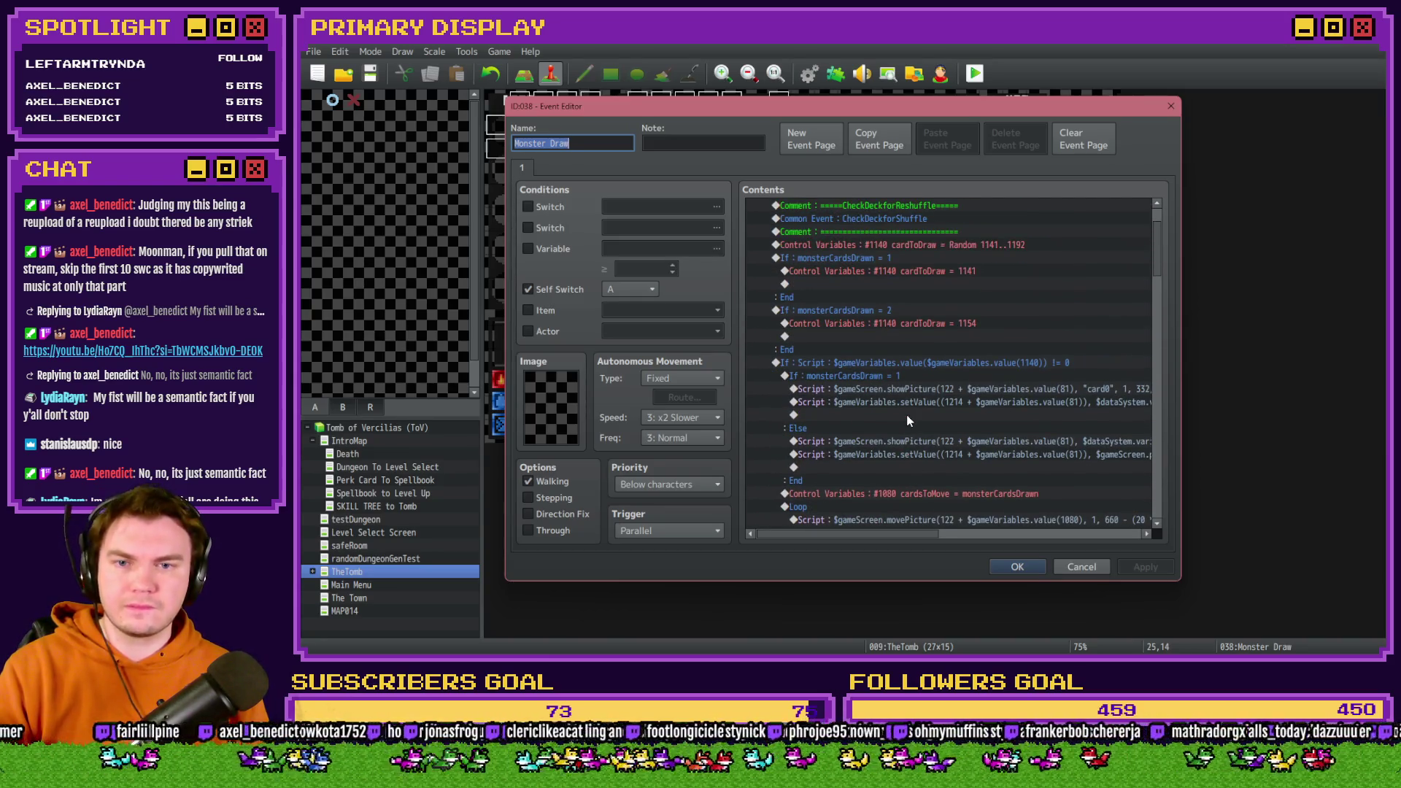
scroll(905, 413, "down", 1)
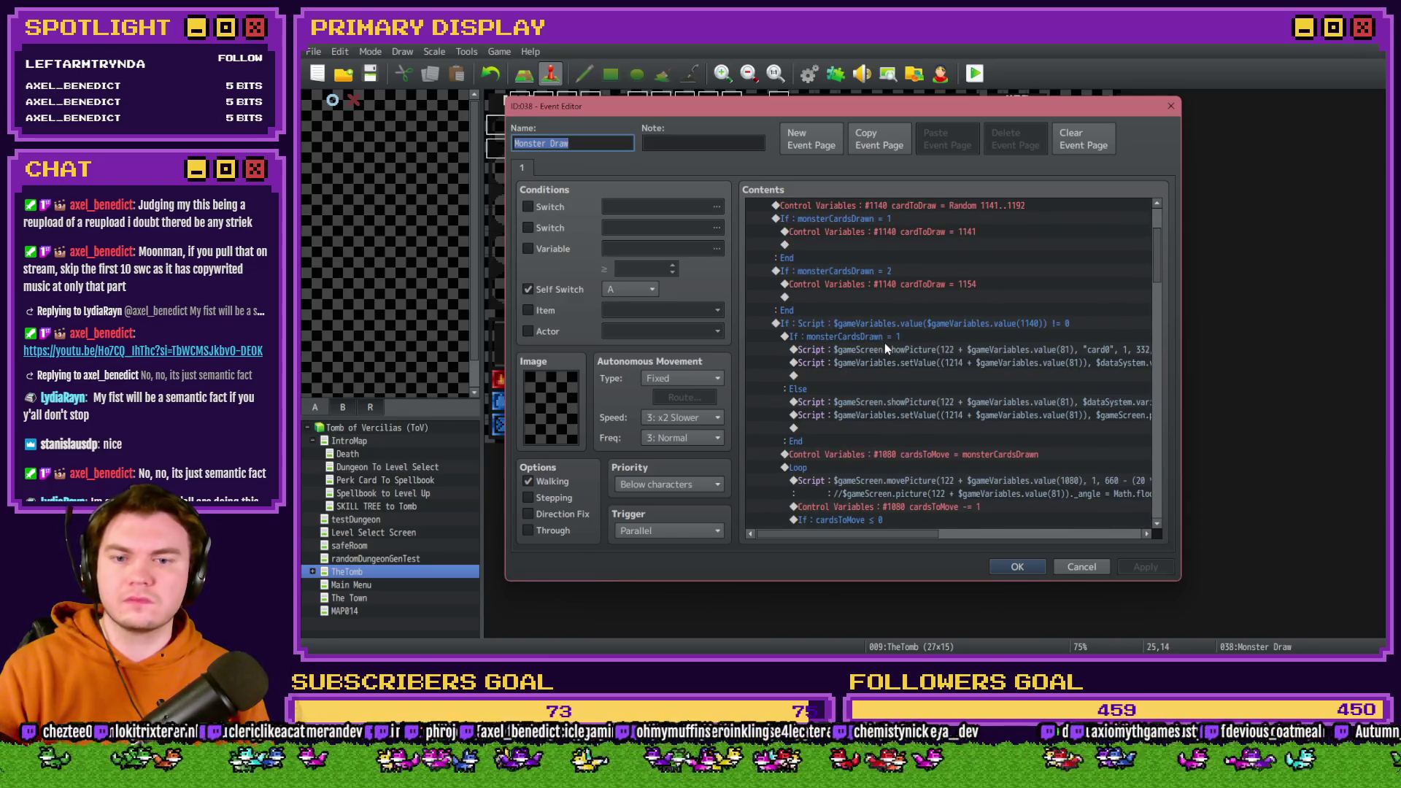
left_click(908, 456)
scroll(897, 431, "down", 2)
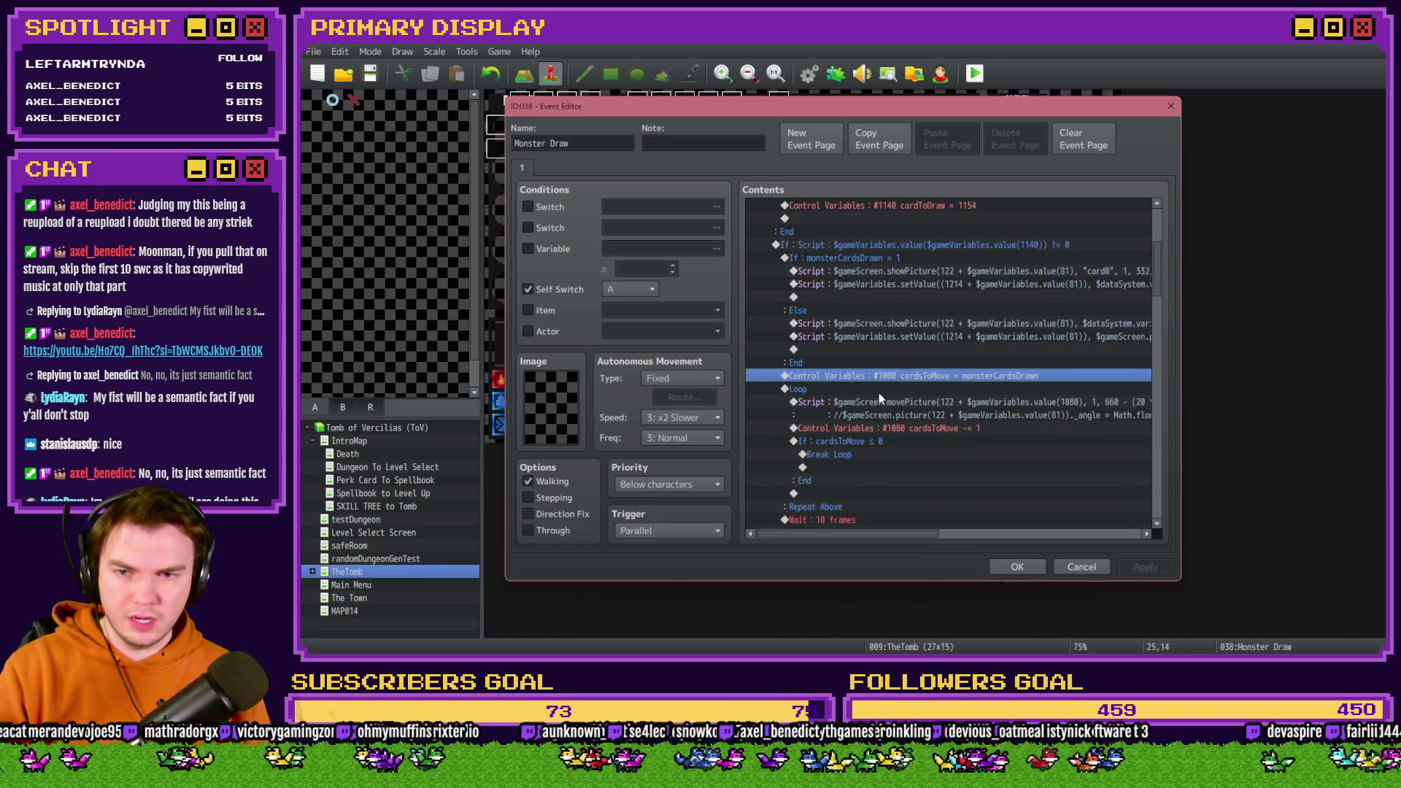
left_click(879, 392)
left_click(883, 407)
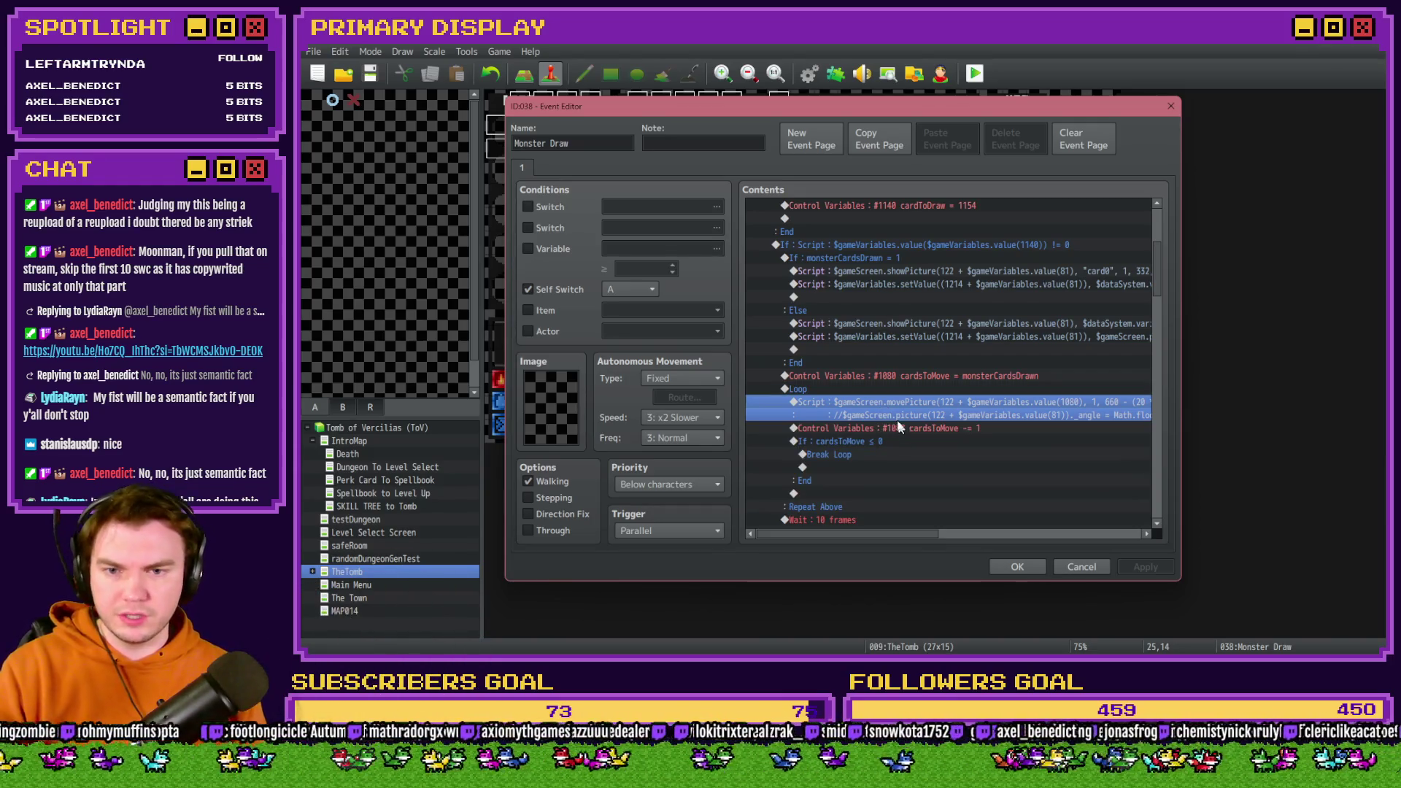
scroll(898, 419, "down", 2)
left_click(821, 312)
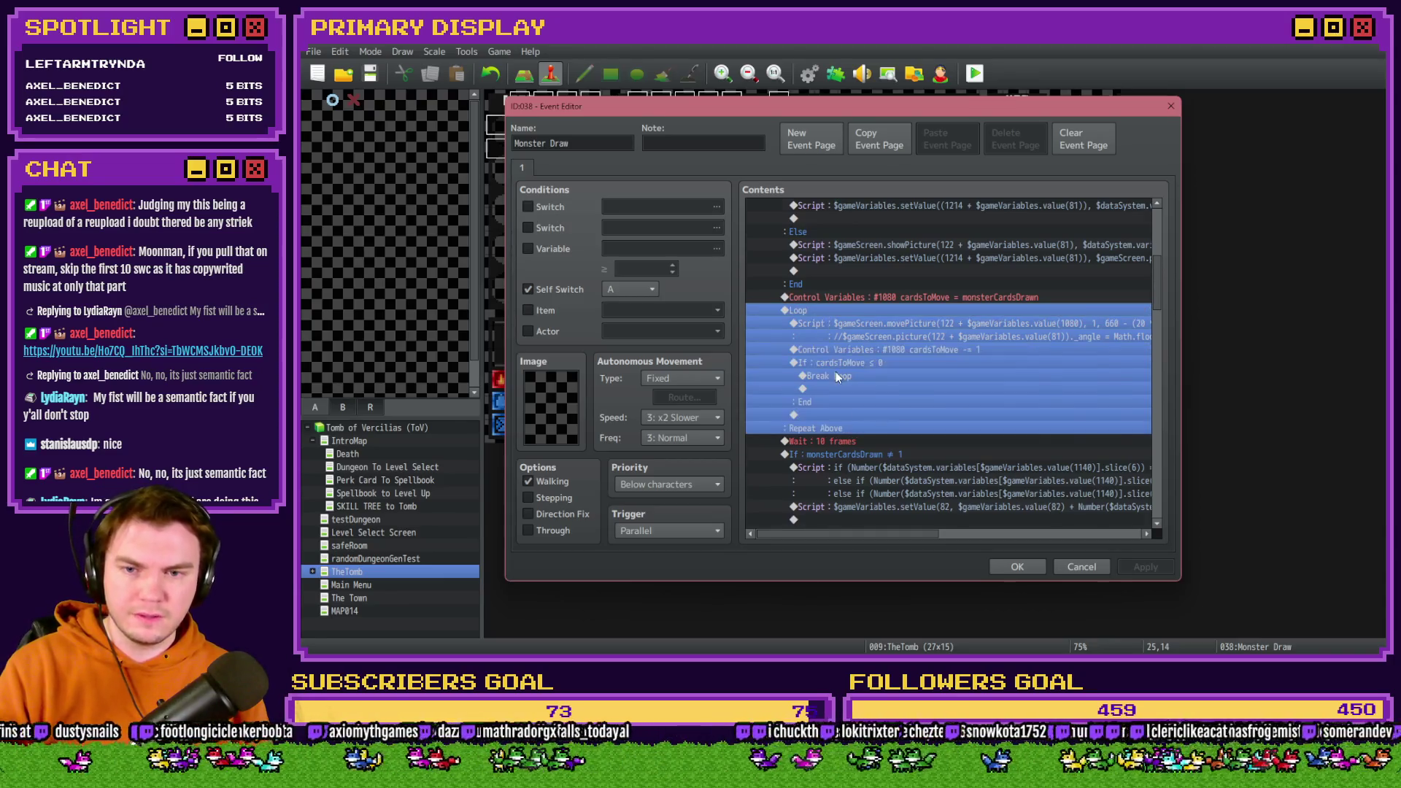
scroll(843, 369, "down", 2)
Inspect the If monsterCardsDrawn ≠ 1 block, its card-value script and the card-draw If Script.
left_click(852, 373)
left_click(868, 413)
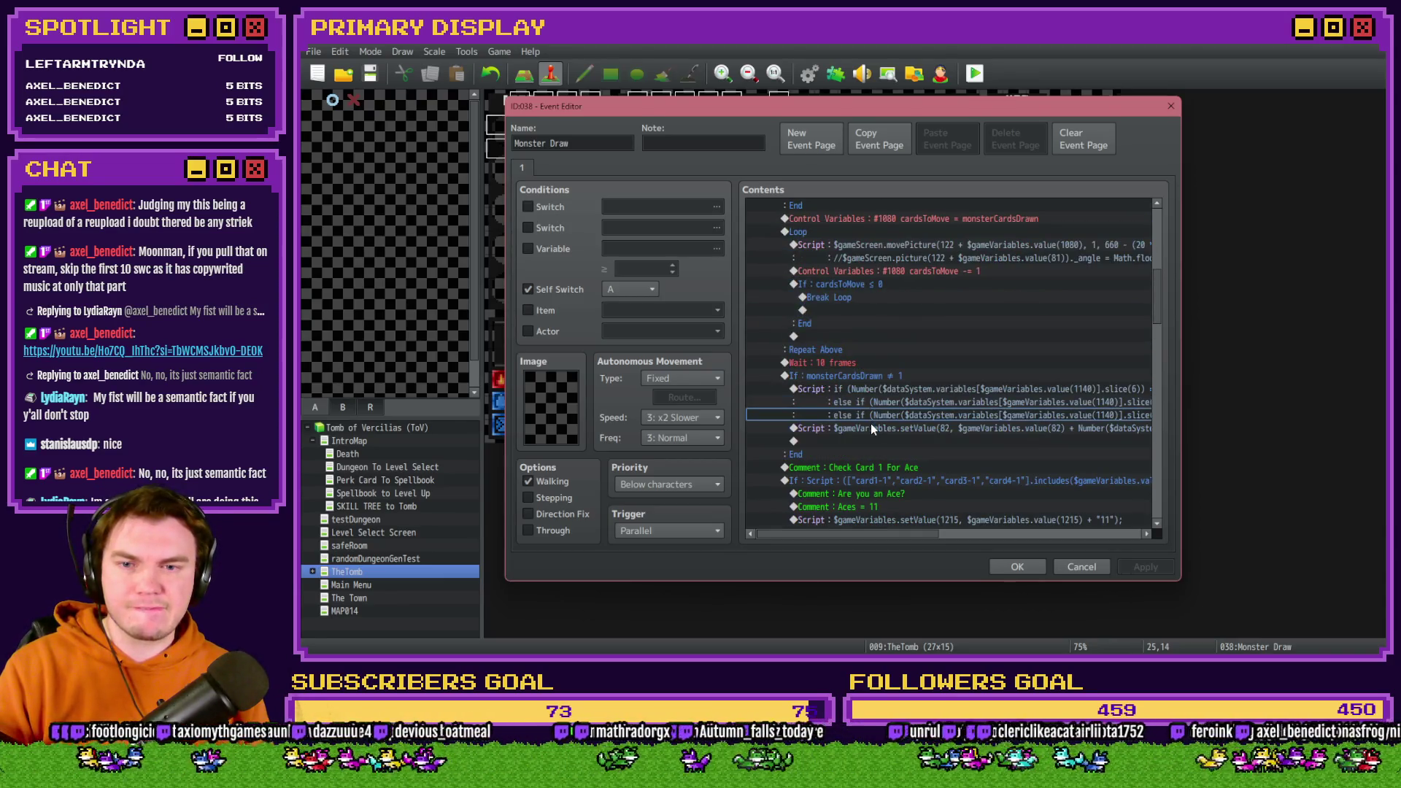
mouse_move(871, 533)
left_mouse_down()
mouse_move(1028, 537)
mouse_move(869, 536)
left_mouse_up()
left_click(865, 378)
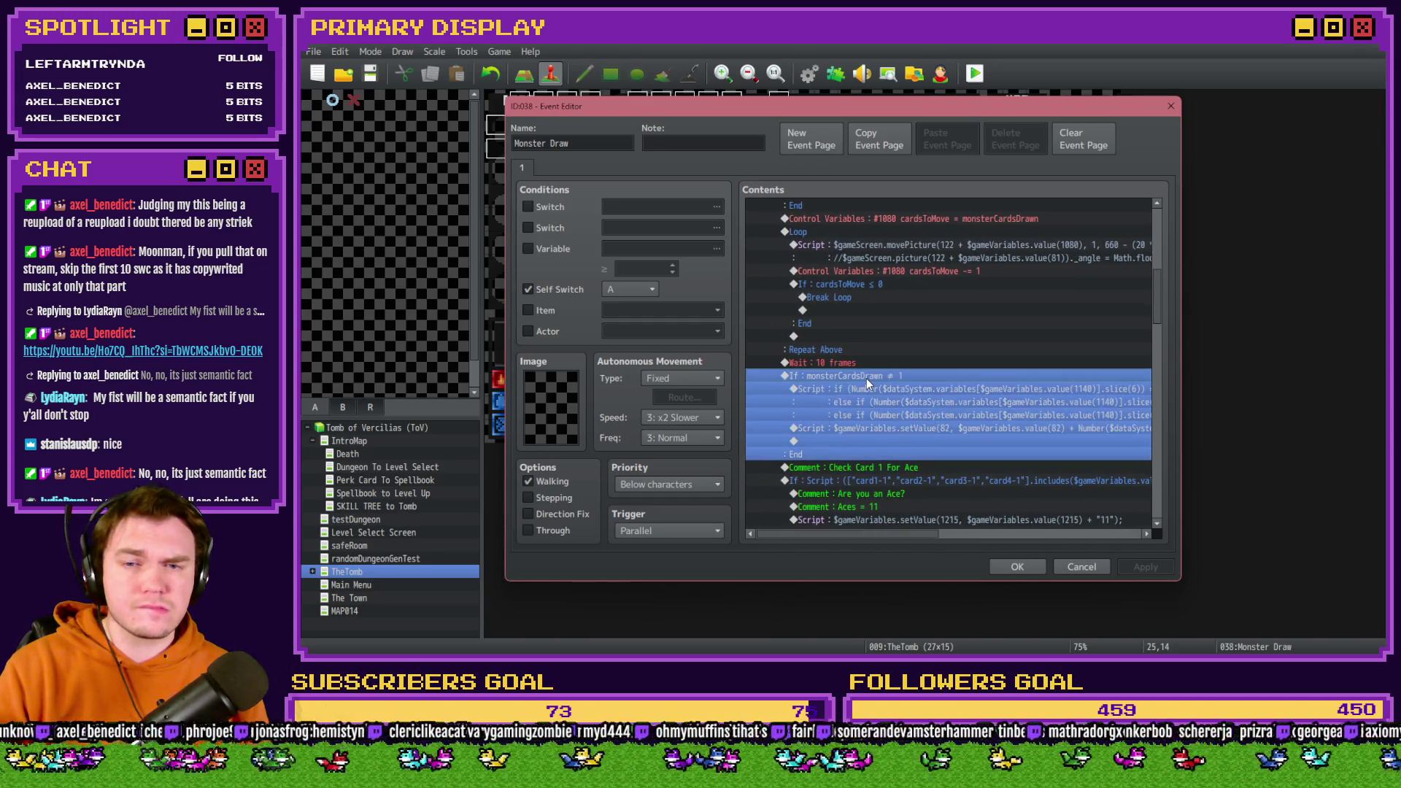
scroll(897, 425, "down", 2)
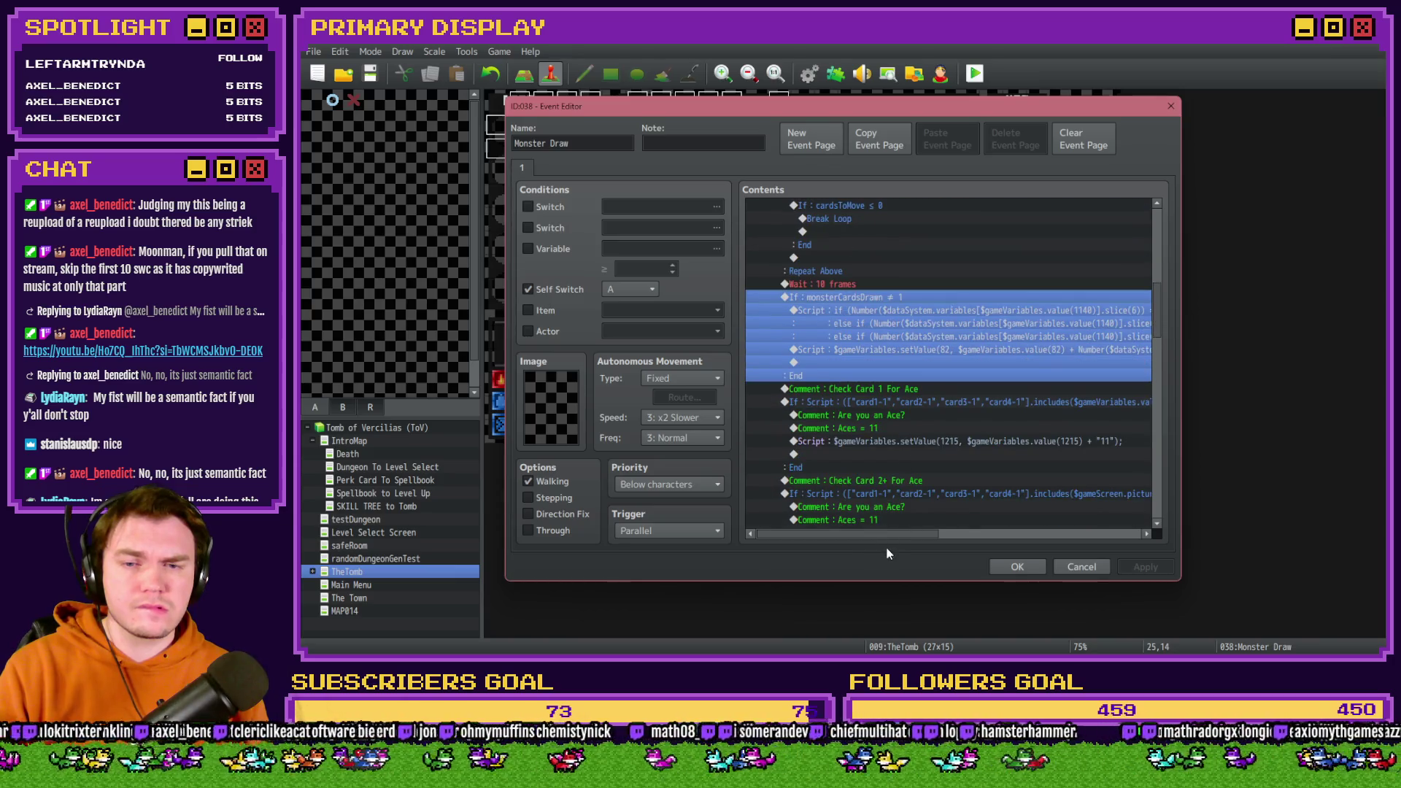
scroll(849, 529, "up", 10)
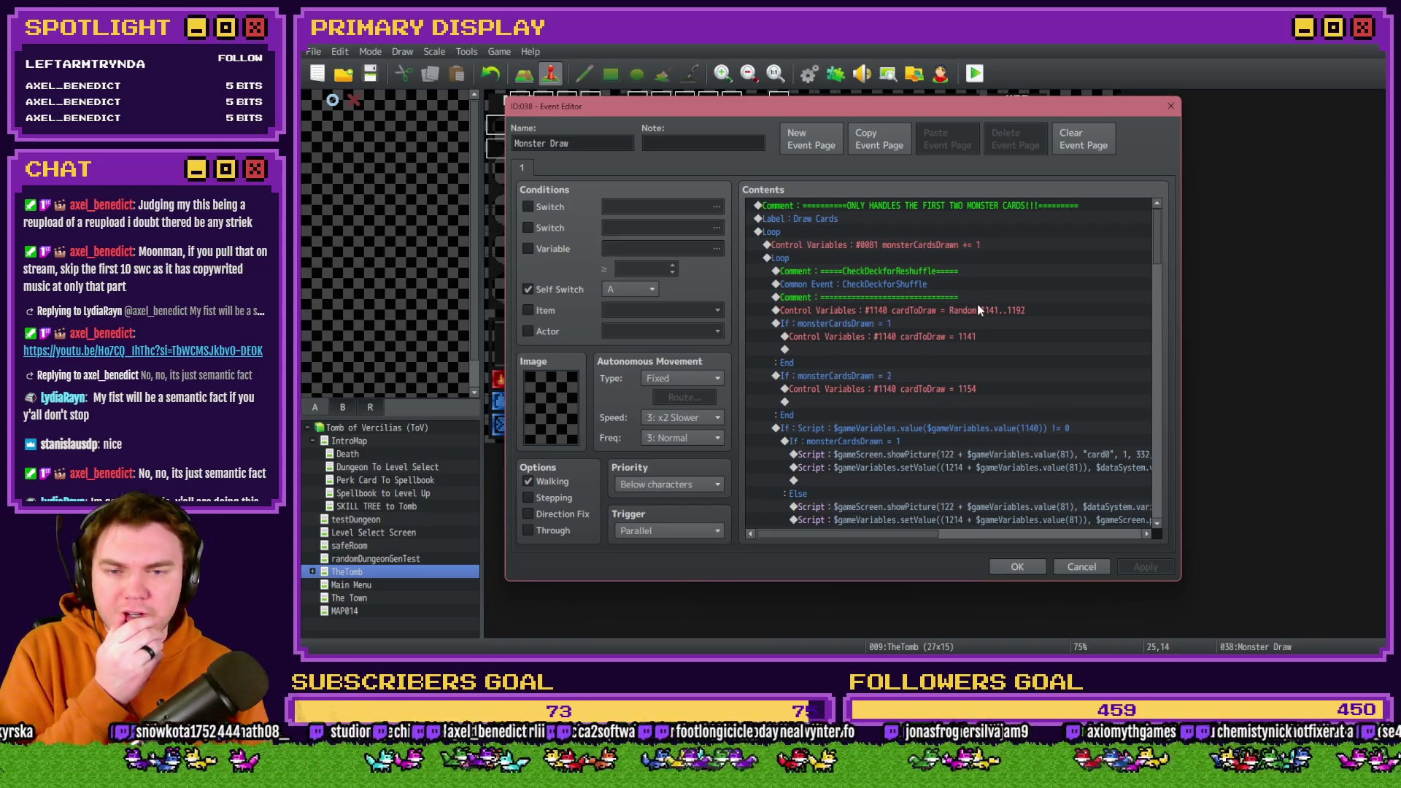
scroll(978, 306, "down", 2)
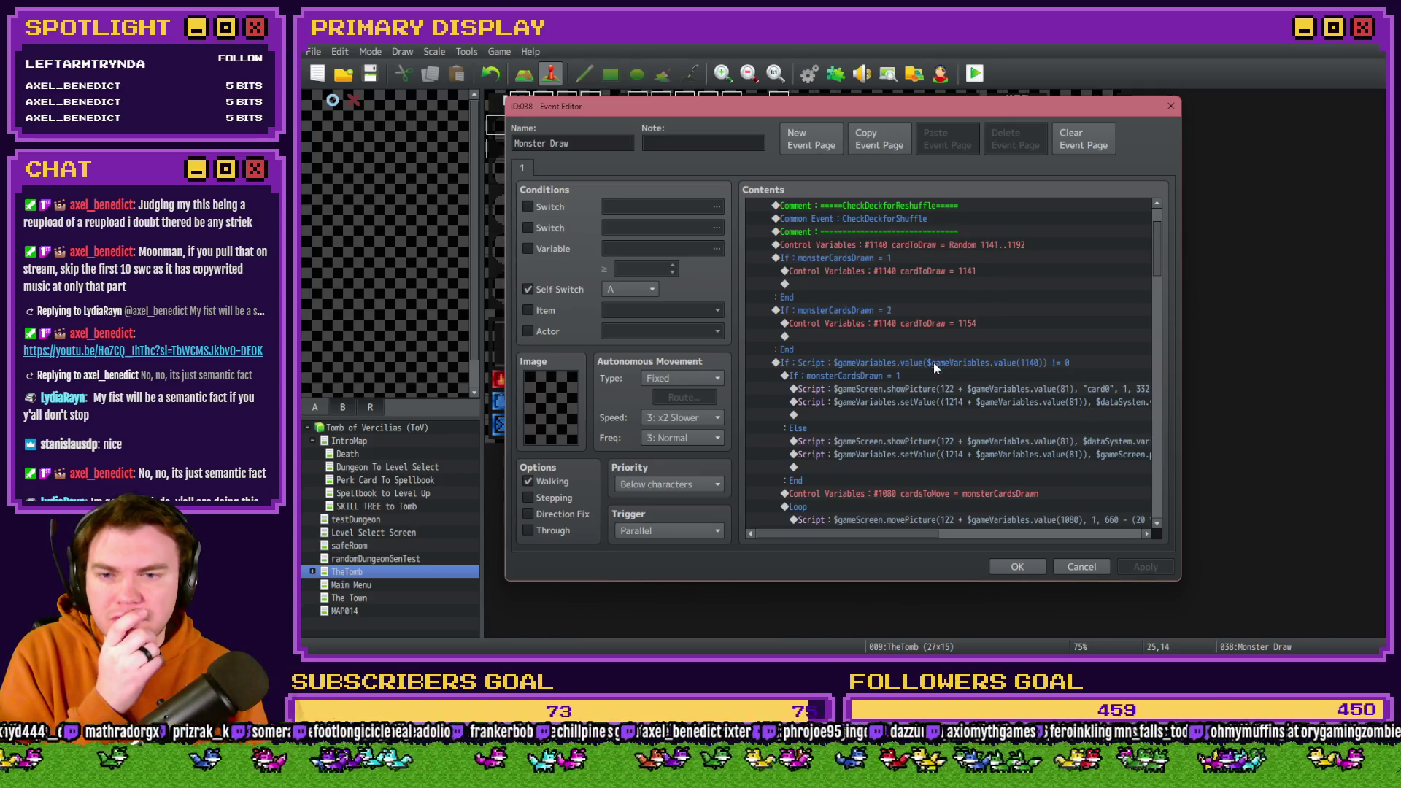
left_click(935, 362)
scroll(931, 365, "down", 5)
scroll(931, 368, "down", 10)
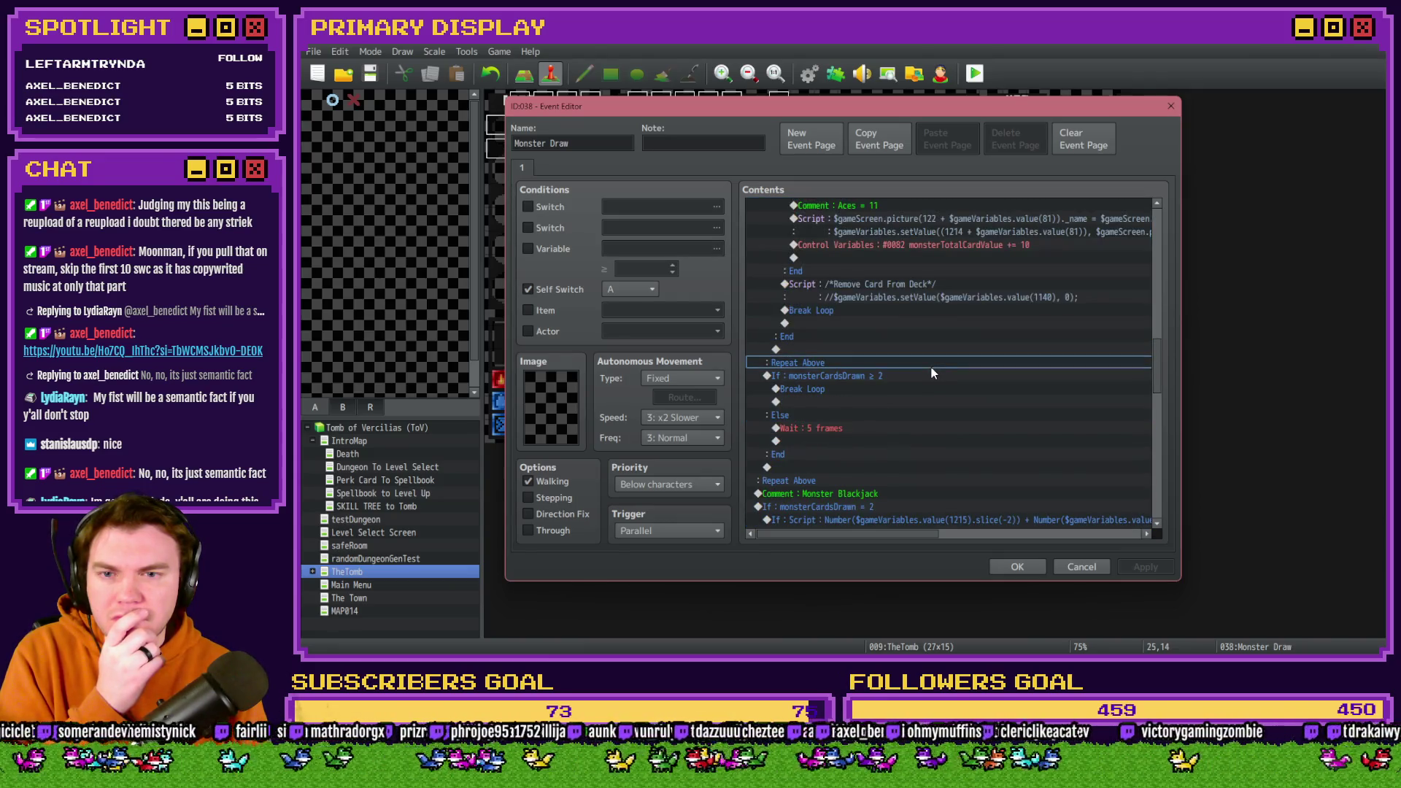
left_click_drag(1152, 377, 1156, 214)
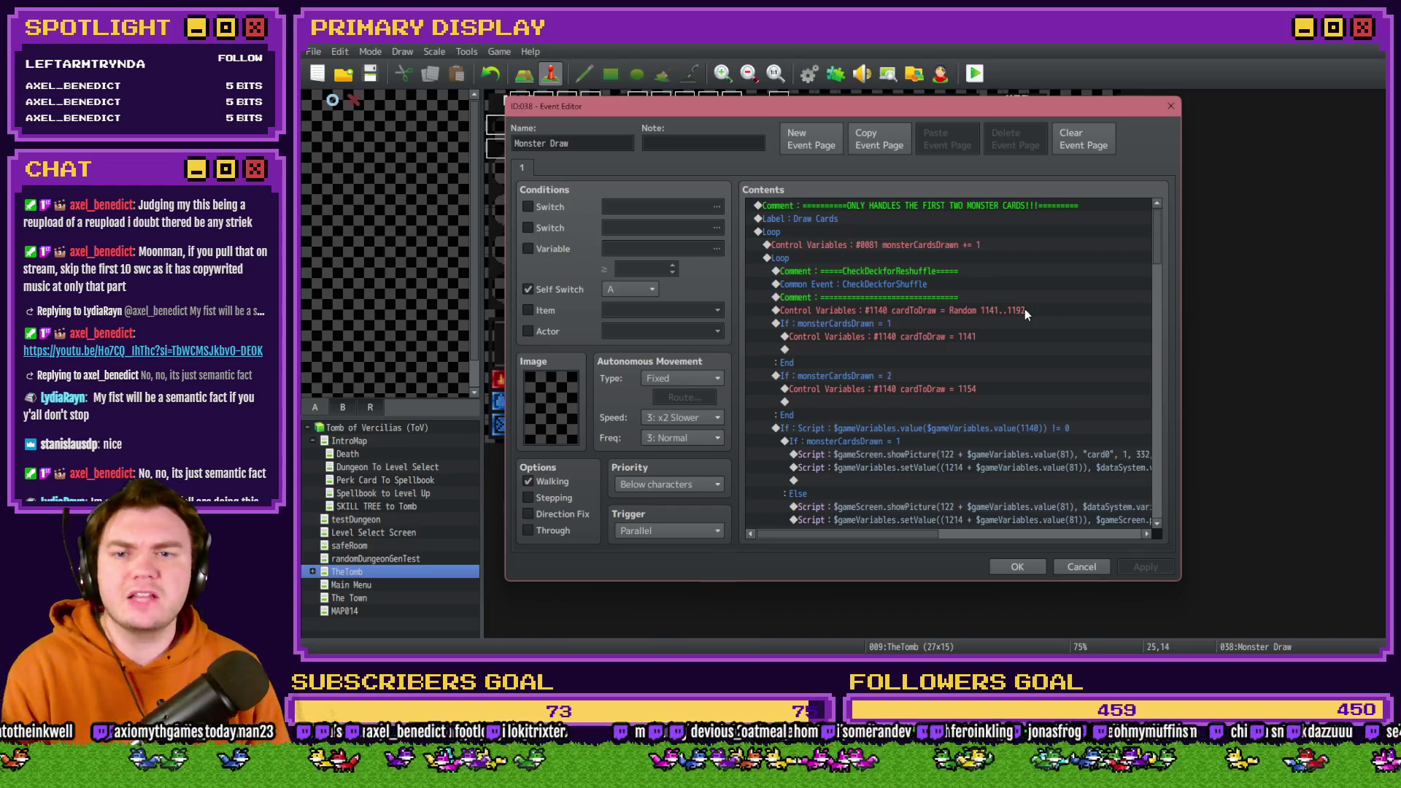
Review the random cardToDraw line and the monsterCardsDrawn = 1 and = 2 blocks.
left_click(966, 311)
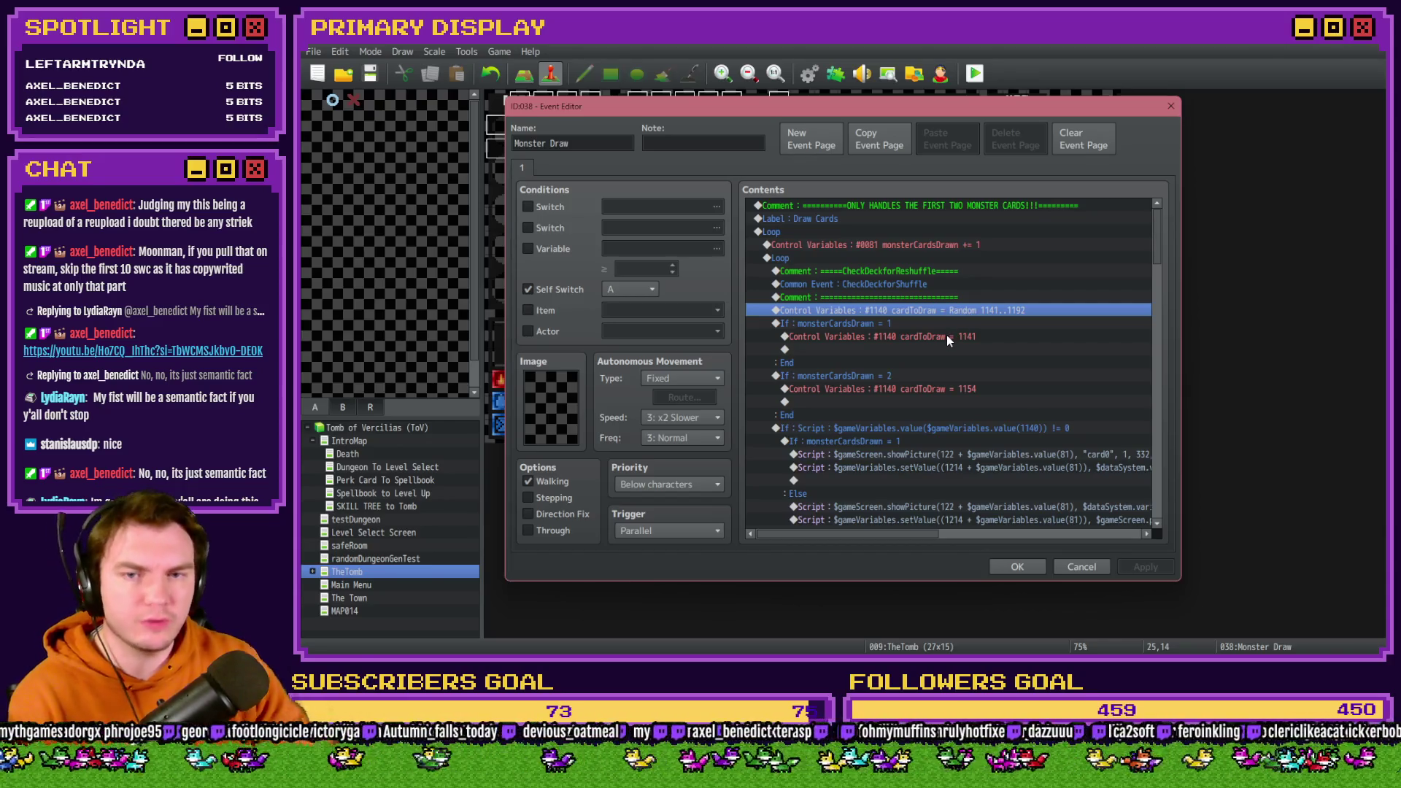
left_click(926, 325)
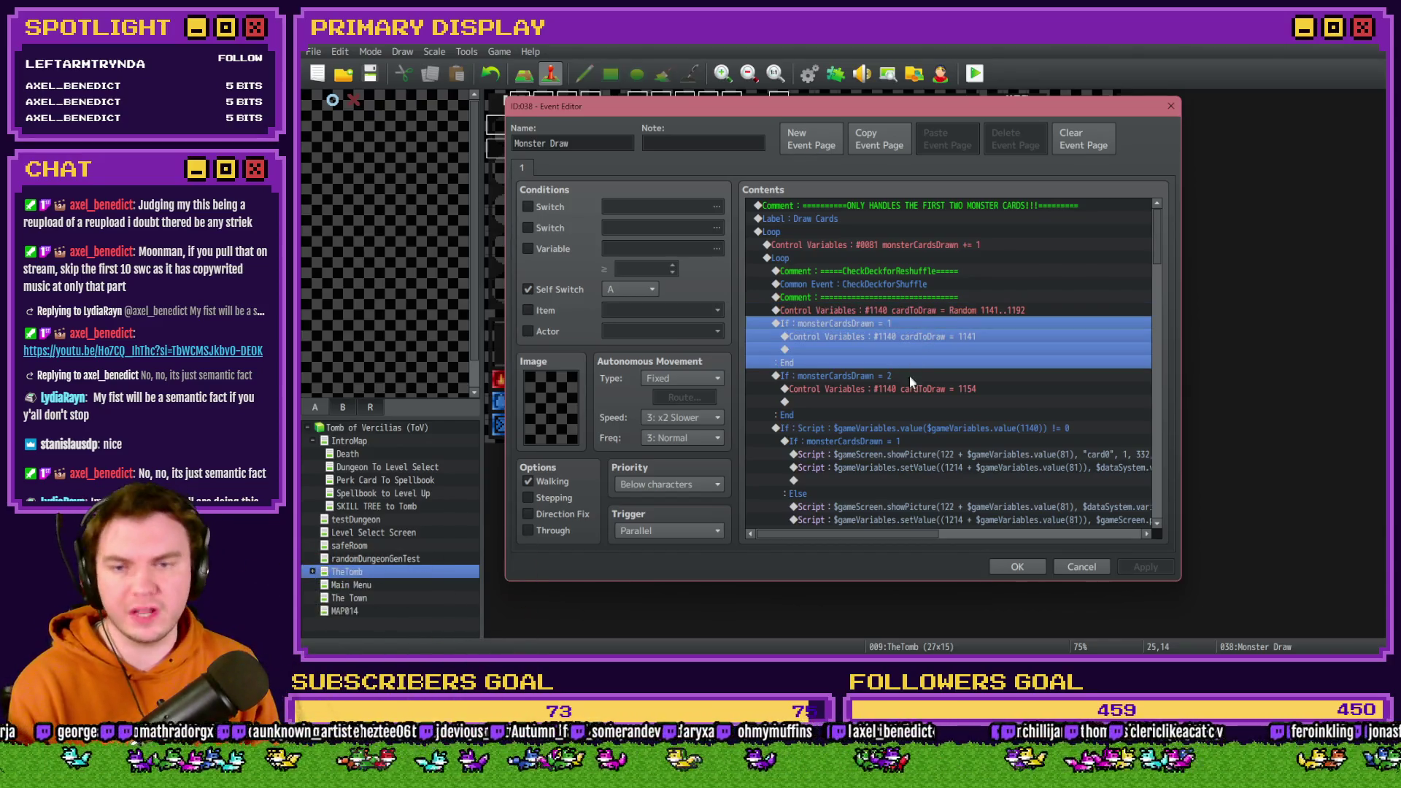
left_click(909, 377)
scroll(911, 390, "down", 2)
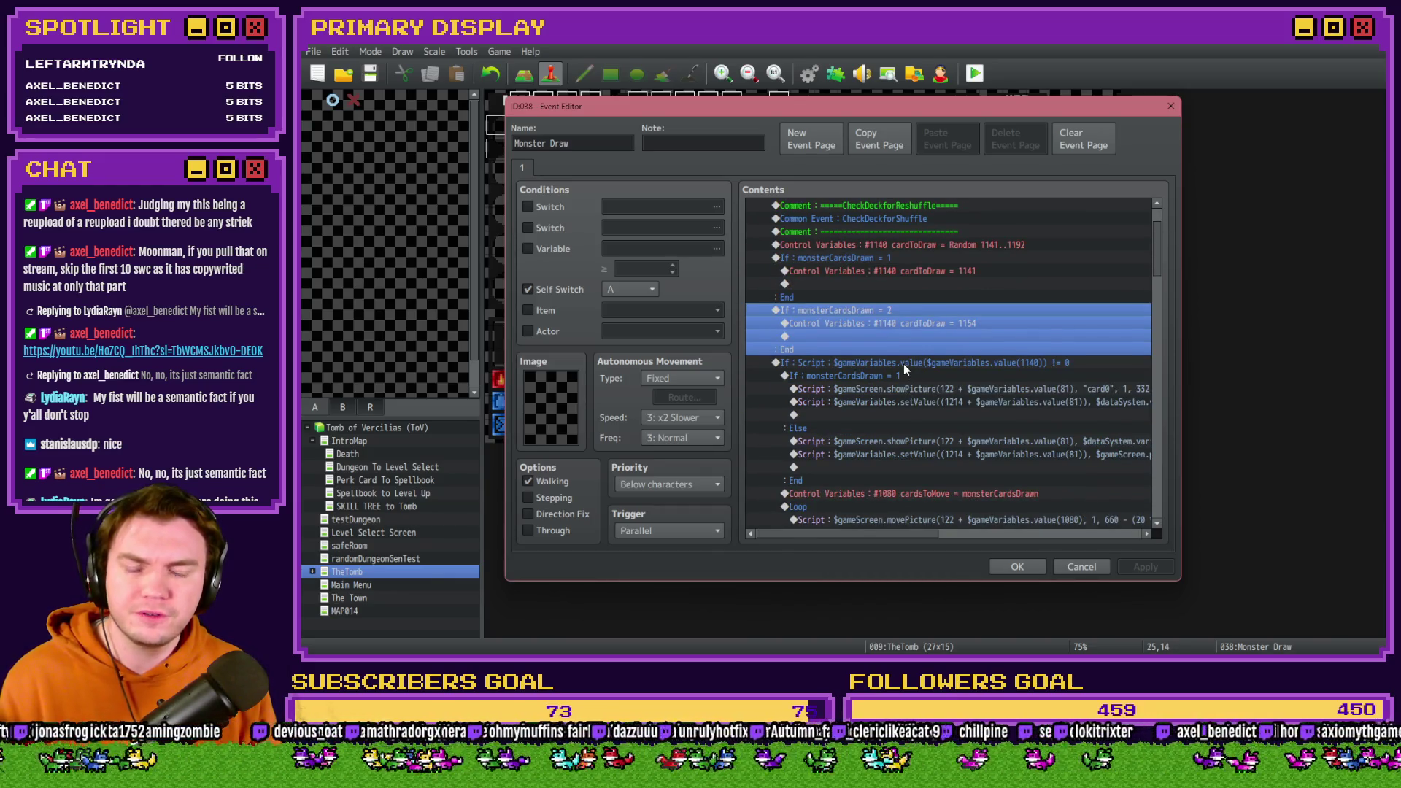
left_click(998, 366)
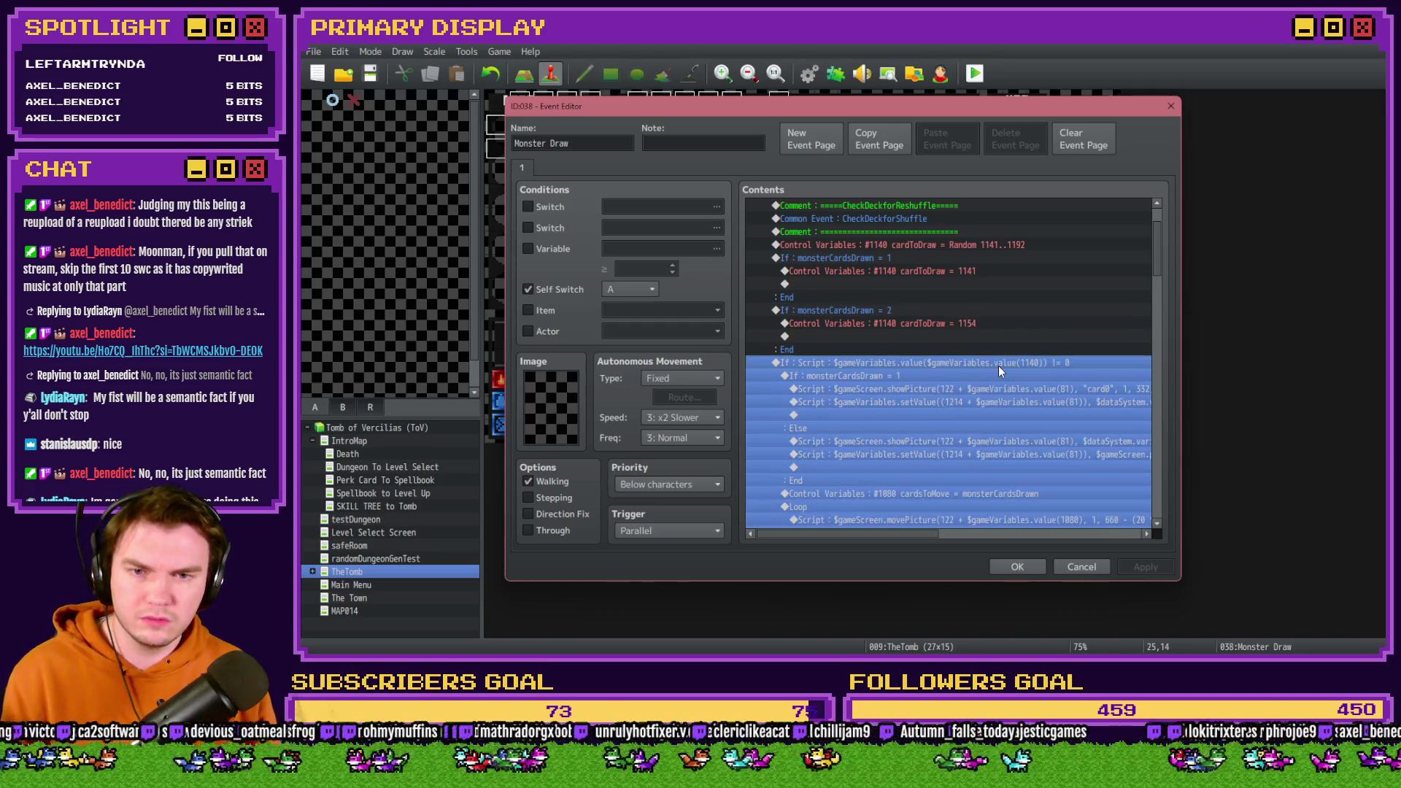
Try a page variable condition, cancel it, and revisit the monsterCardsDrawn = 1 block.
left_click(528, 249)
left_click(628, 249)
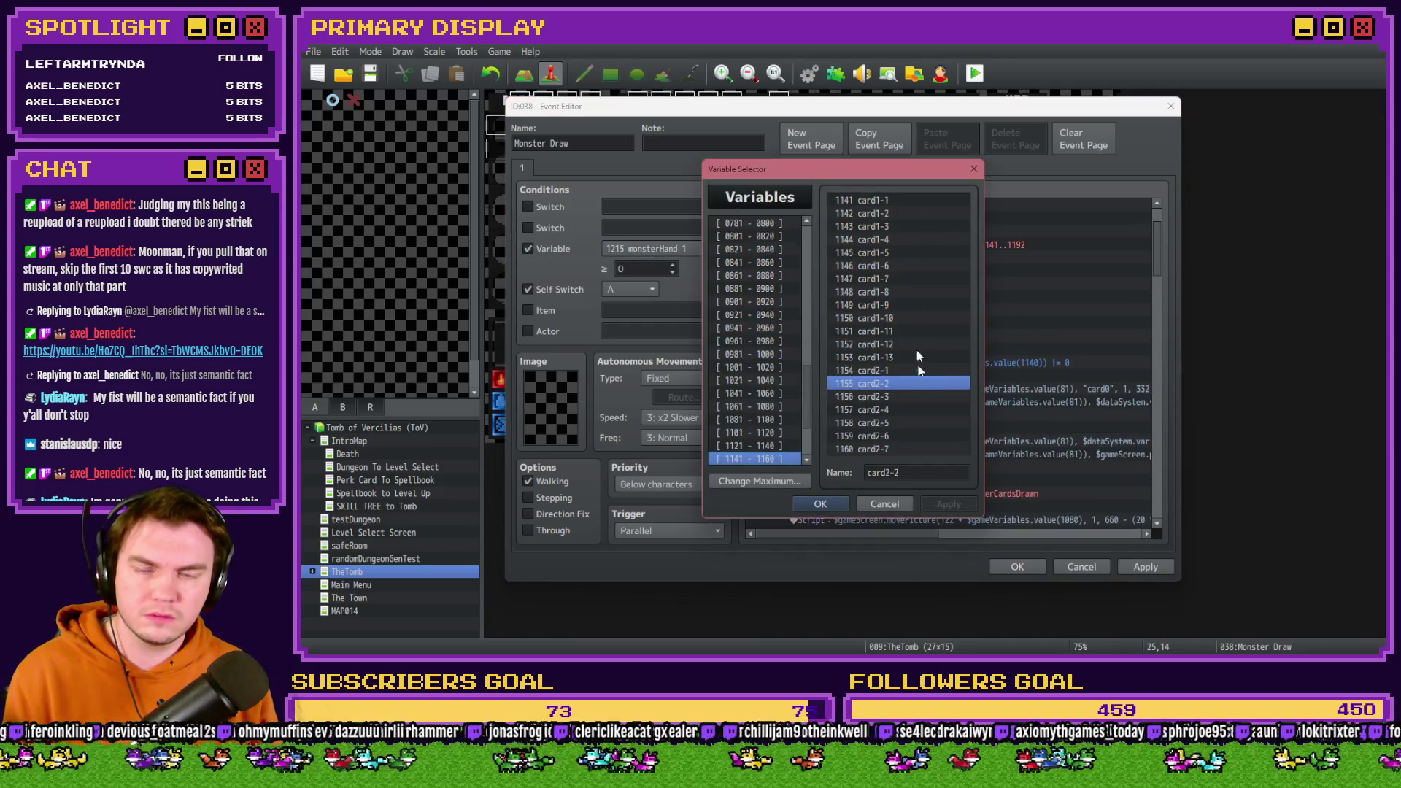
left_click(884, 500)
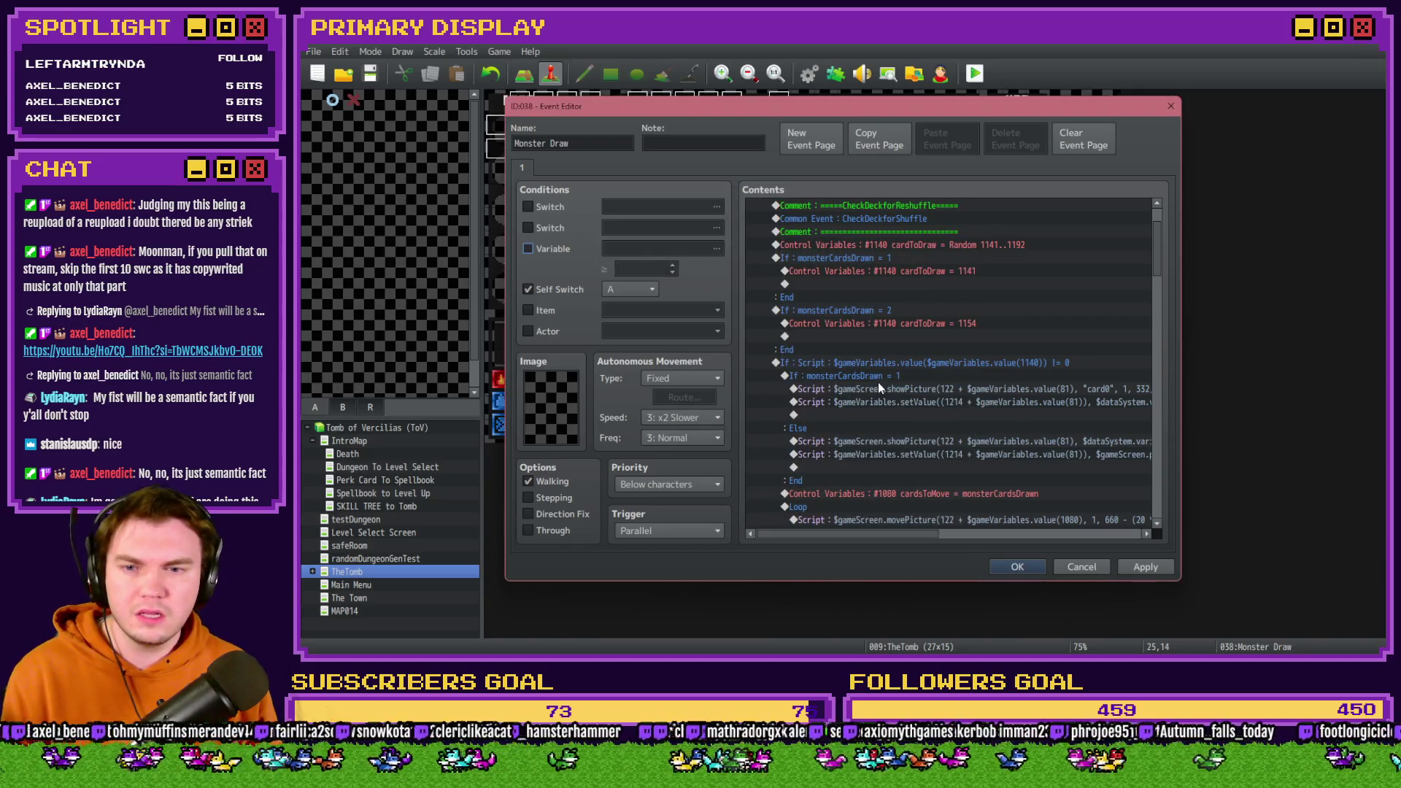
left_click(878, 380)
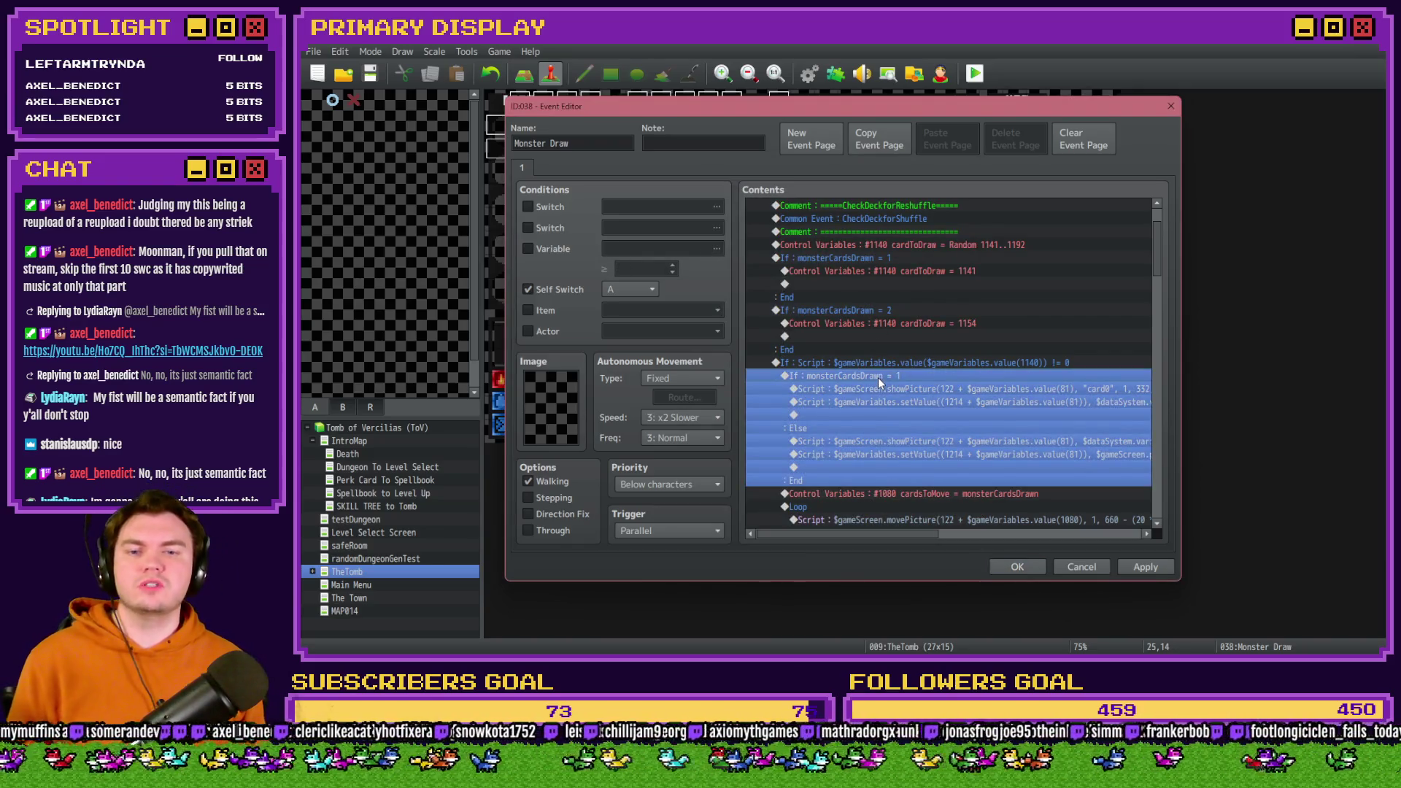
scroll(870, 418, "down", 2)
left_click(882, 402)
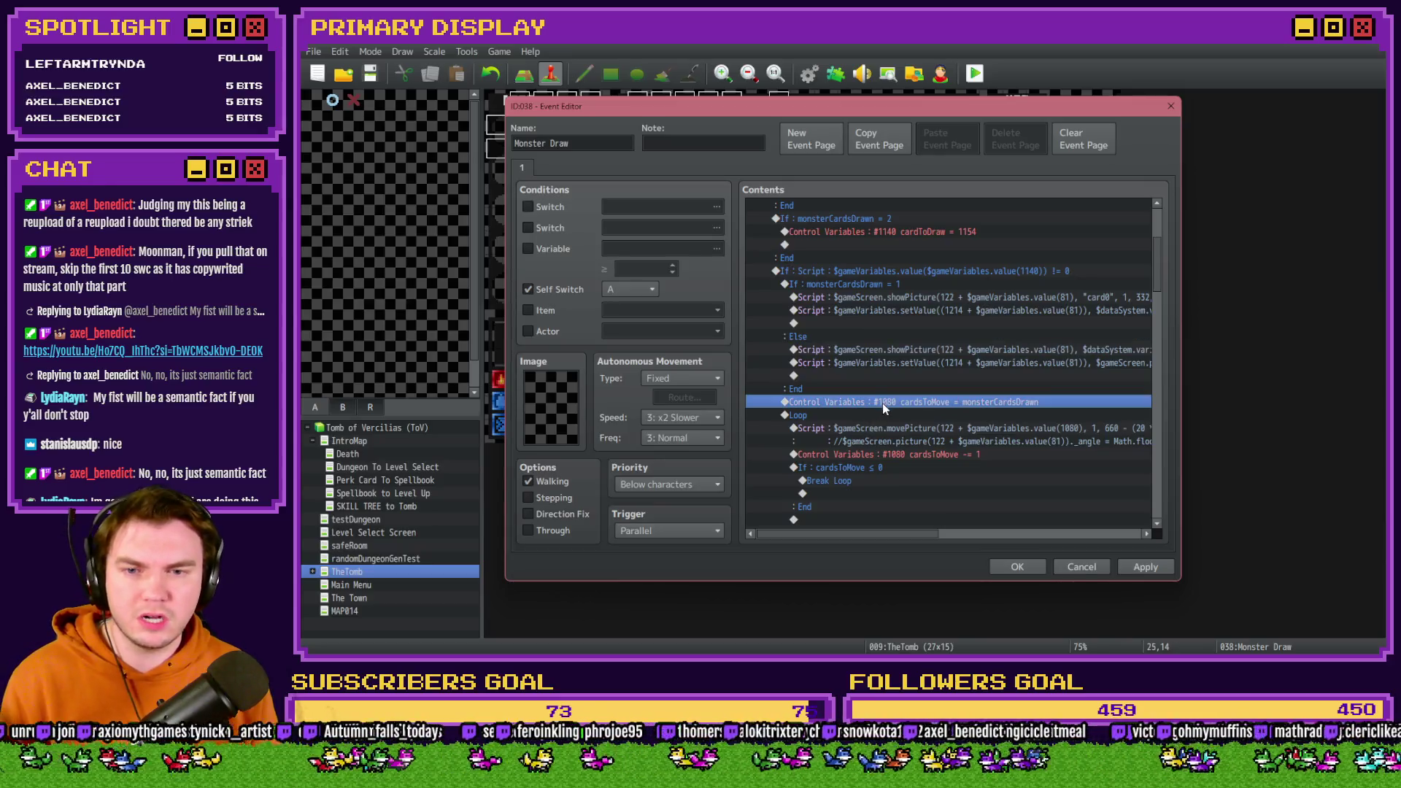
Inspect the card-moving Loop: commented picture script, cardsToMove decrement and cardsToMove ≤ 0 check.
scroll(904, 414, "down", 2)
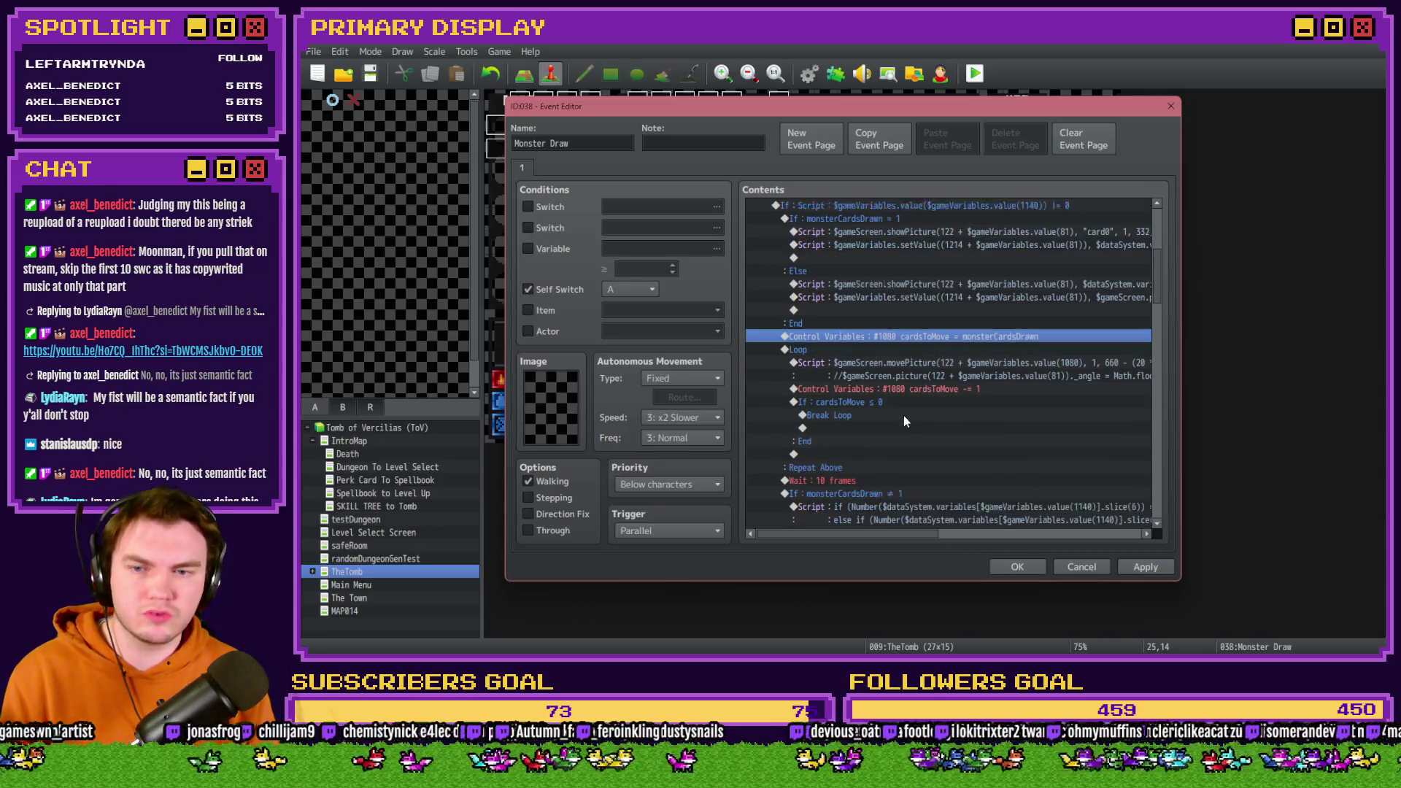
left_click(848, 340)
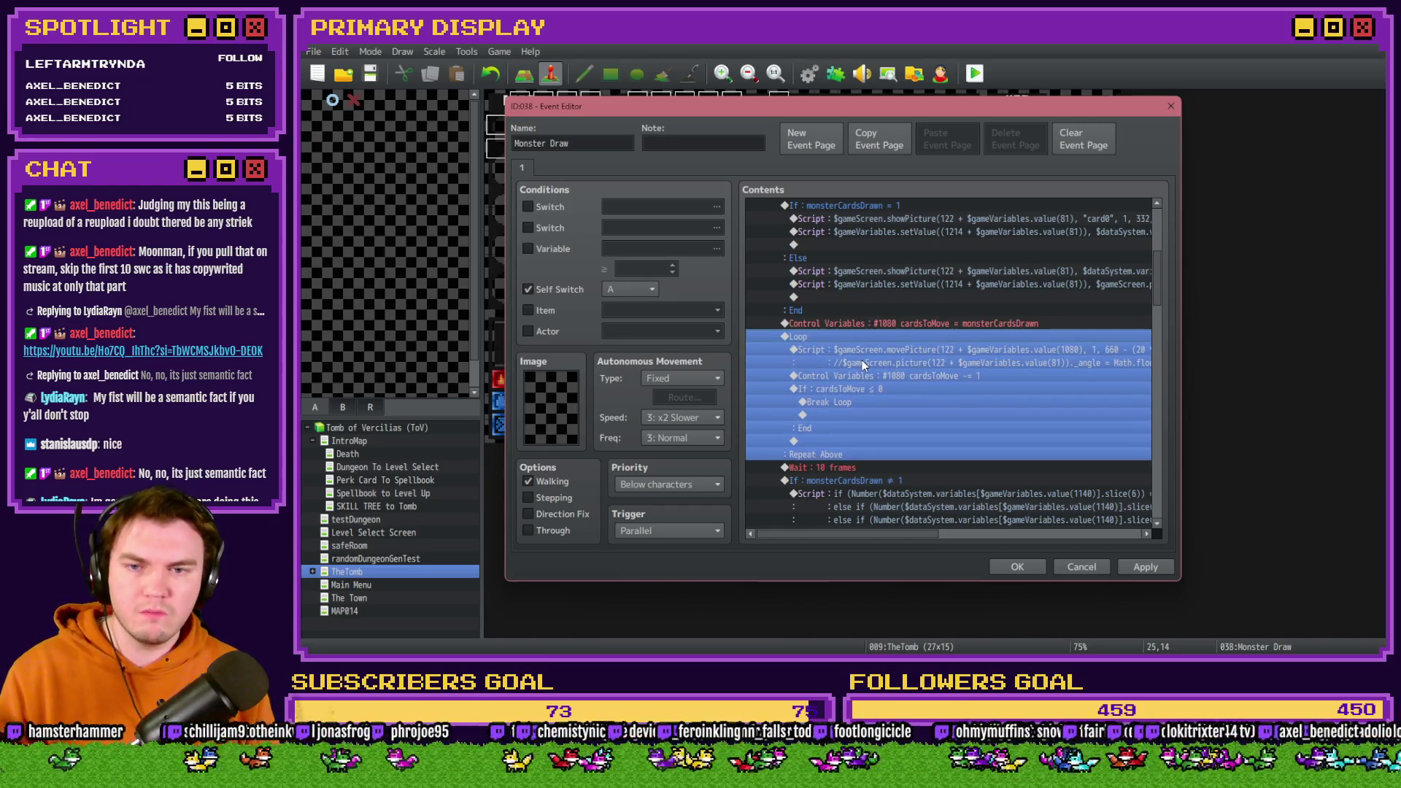
left_click(866, 364)
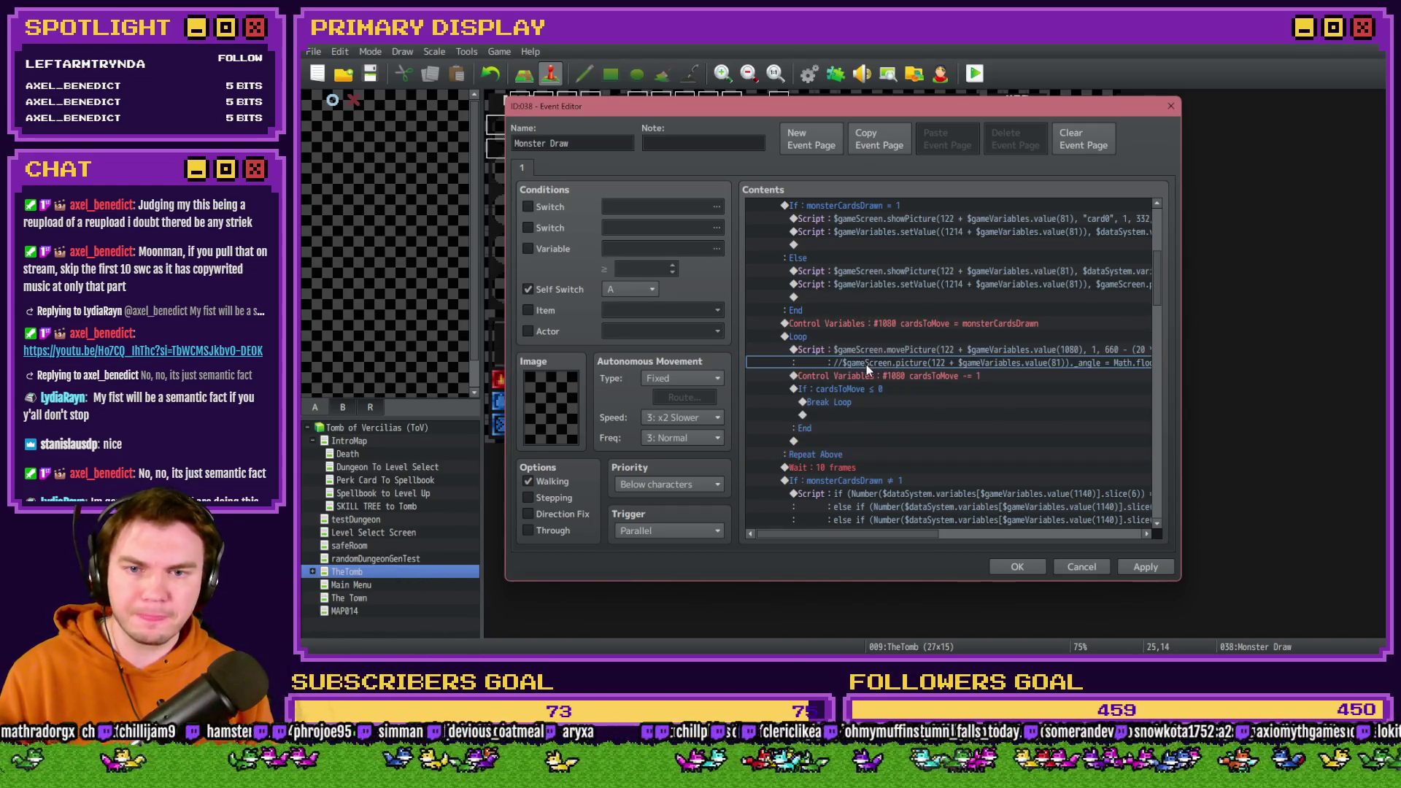
left_click(874, 376)
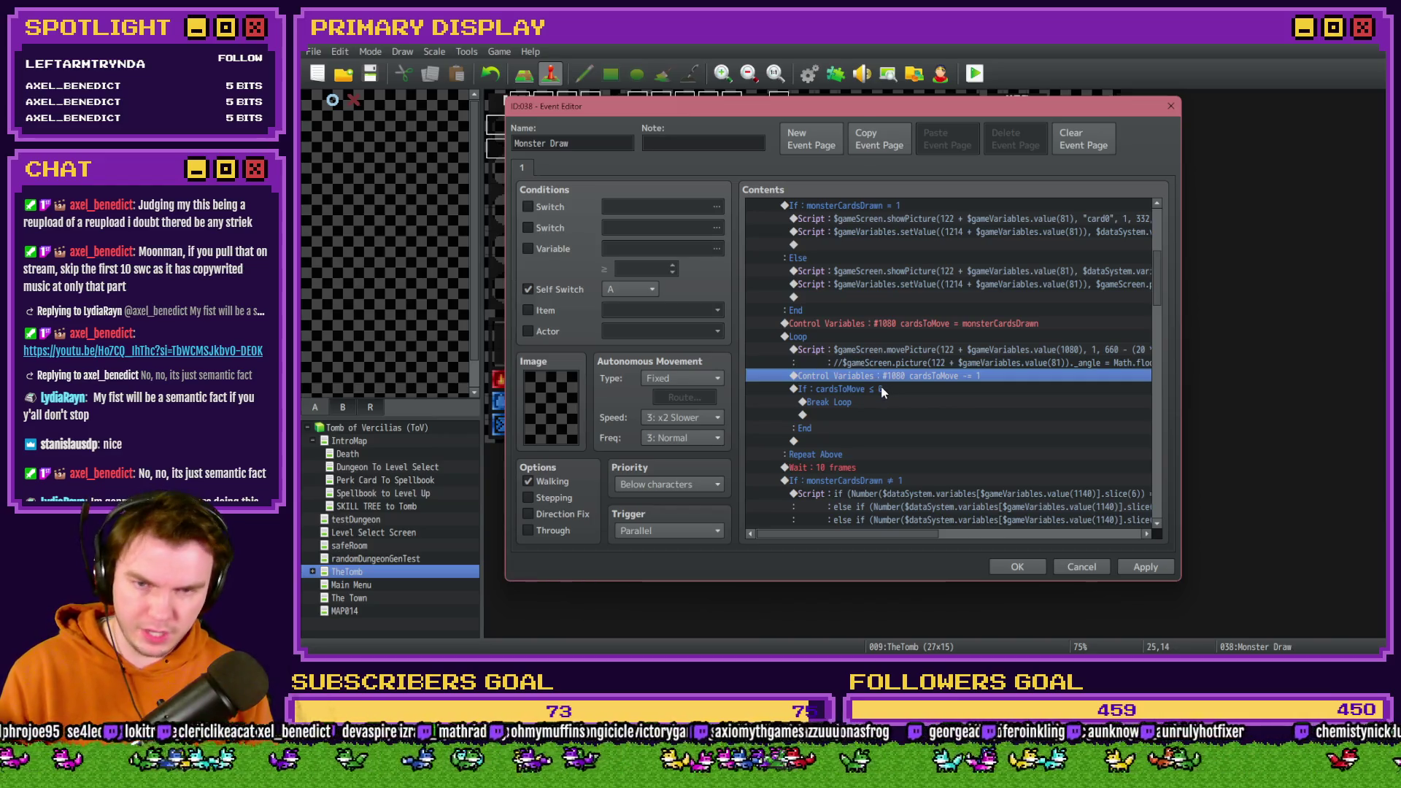
scroll(880, 380, "down", 2)
left_click(888, 328)
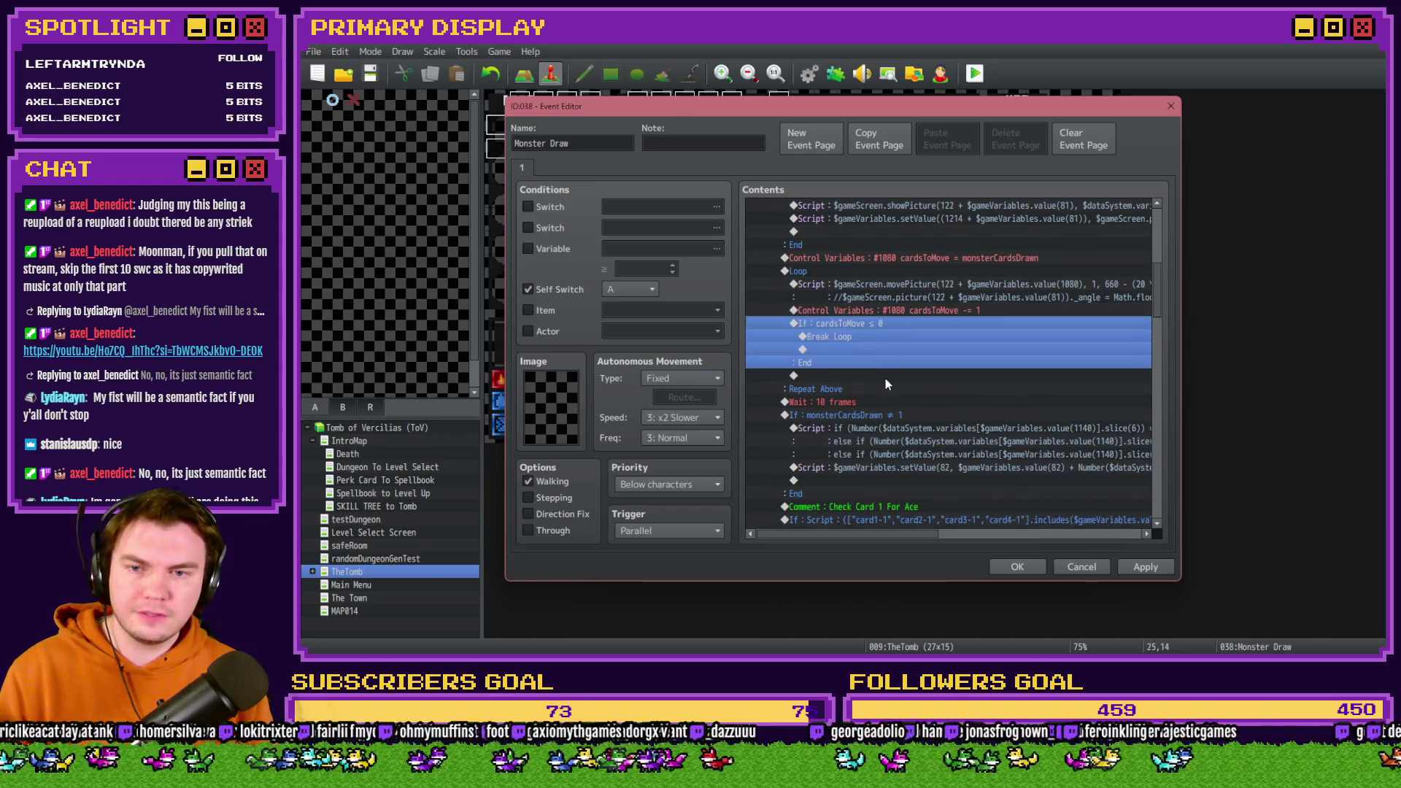
Select the script lines inside the If monsterCardsDrawn ≠ 1 block, then close the editor.
left_click(883, 413)
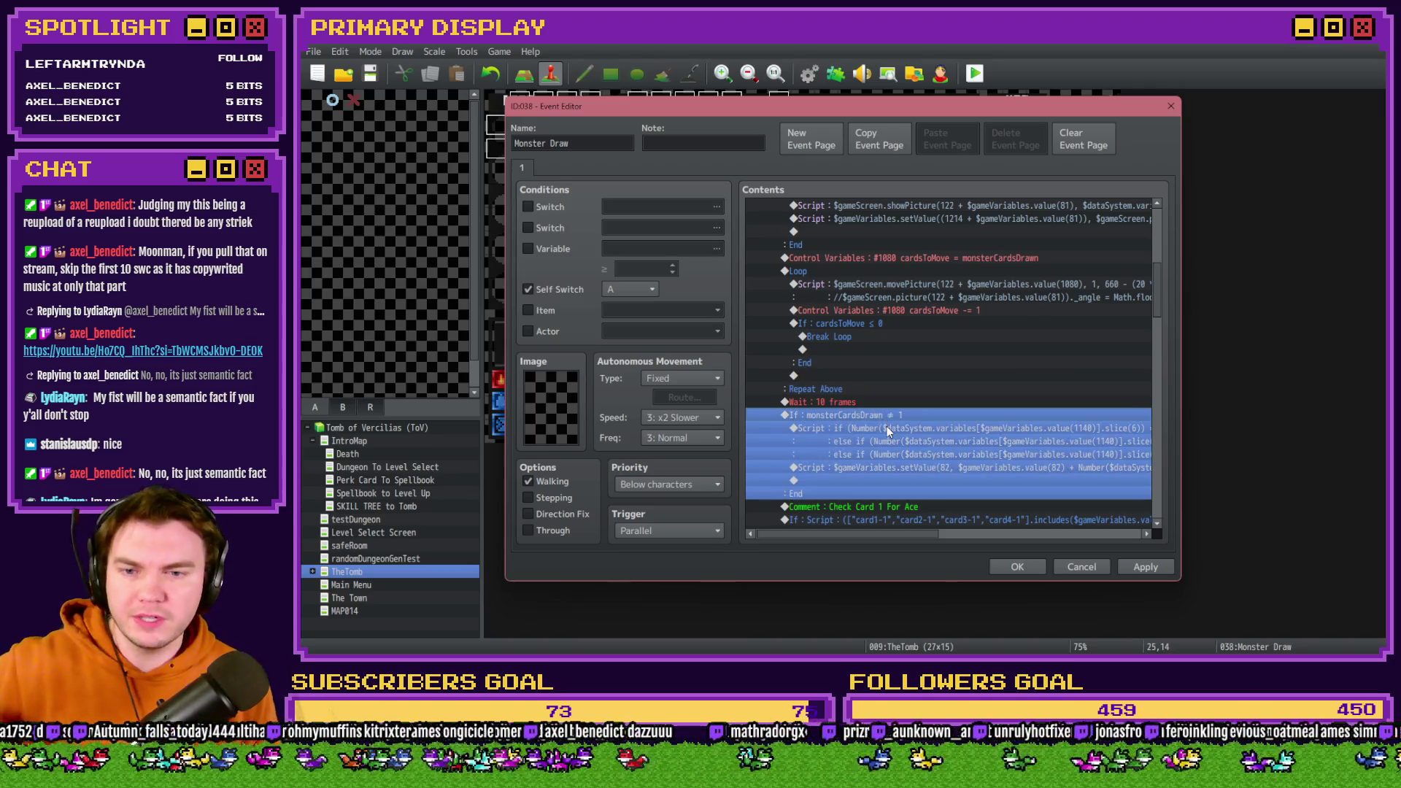
scroll(891, 453, "down", 2)
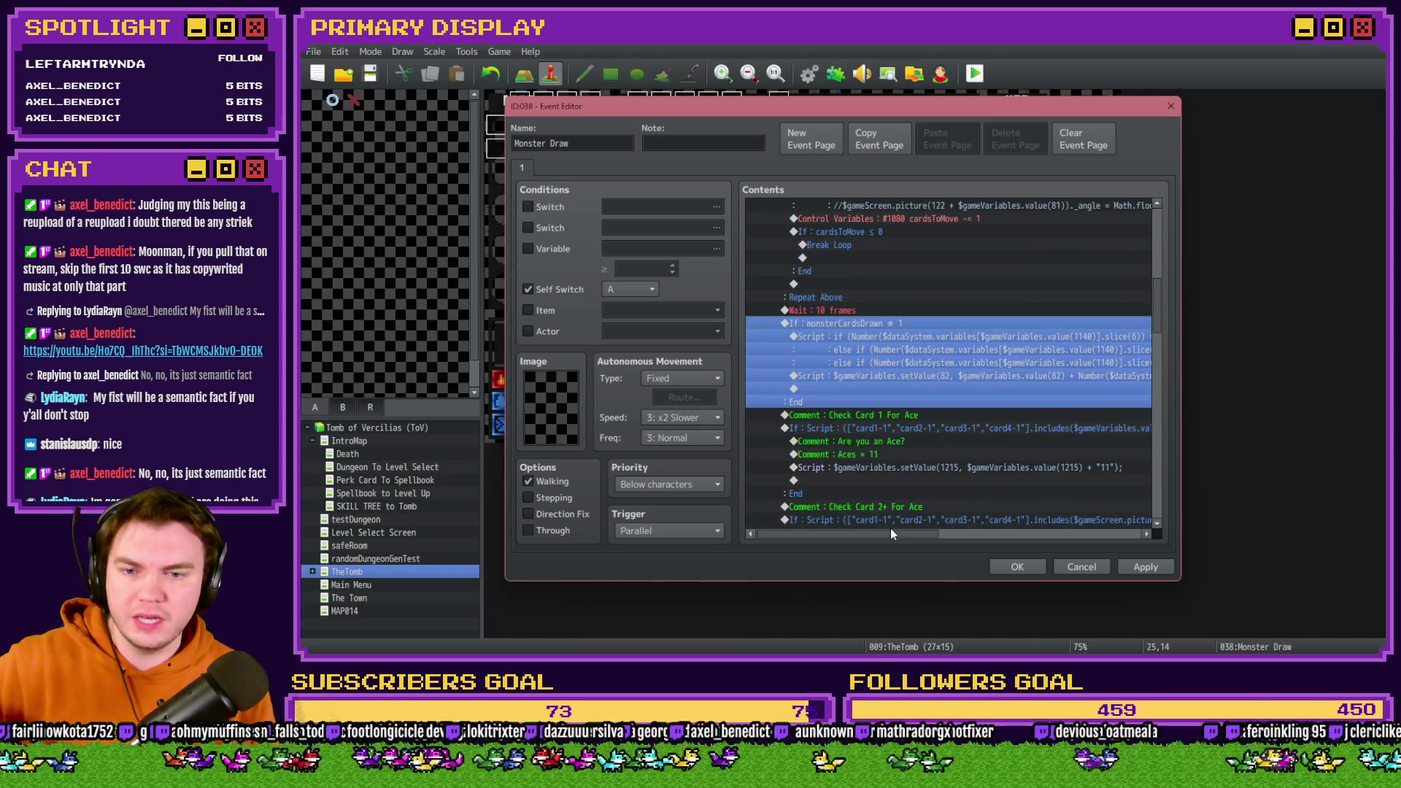
mouse_move(891, 533)
left_mouse_down()
mouse_move(1070, 540)
mouse_move(930, 401)
mouse_move(954, 373)
left_mouse_up()
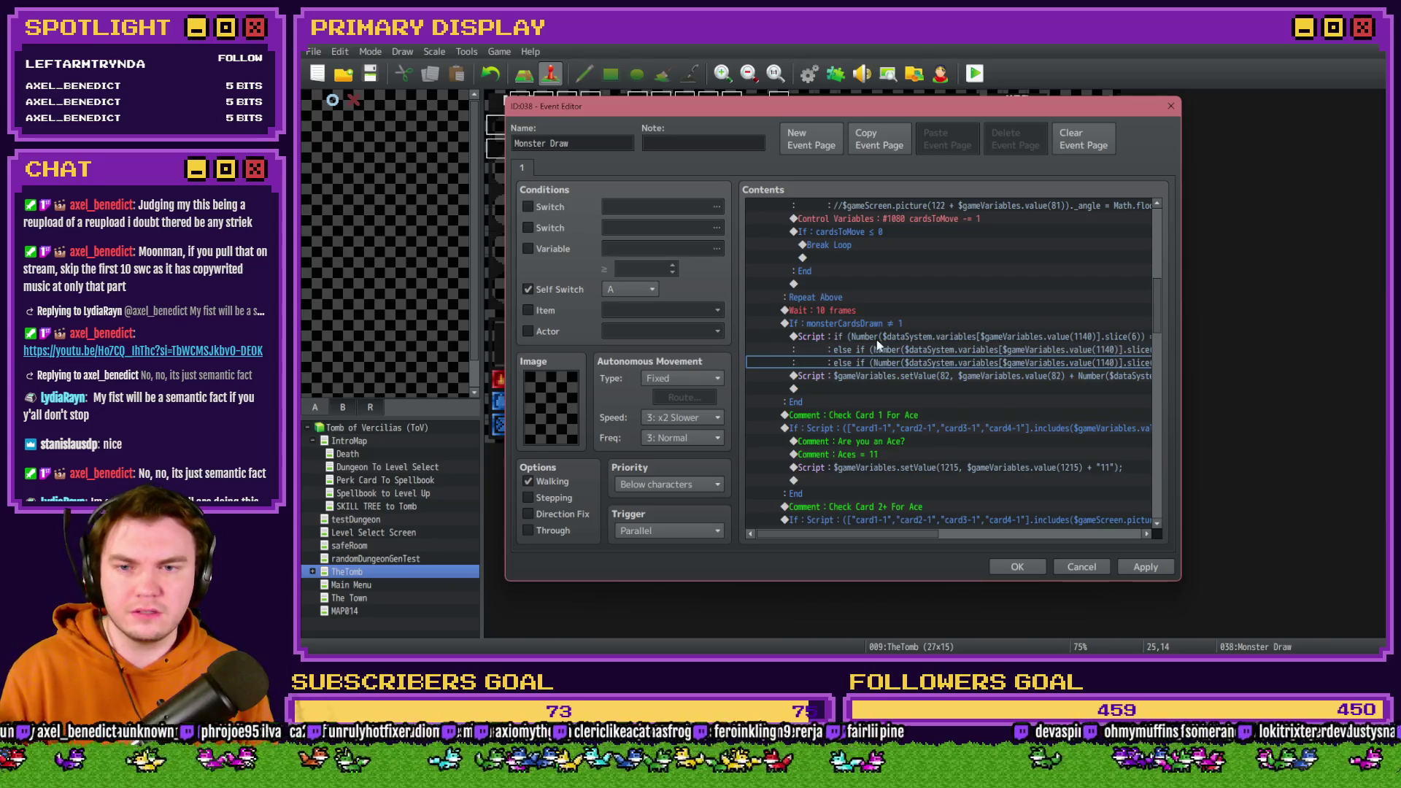
left_click_drag(887, 349, 877, 375)
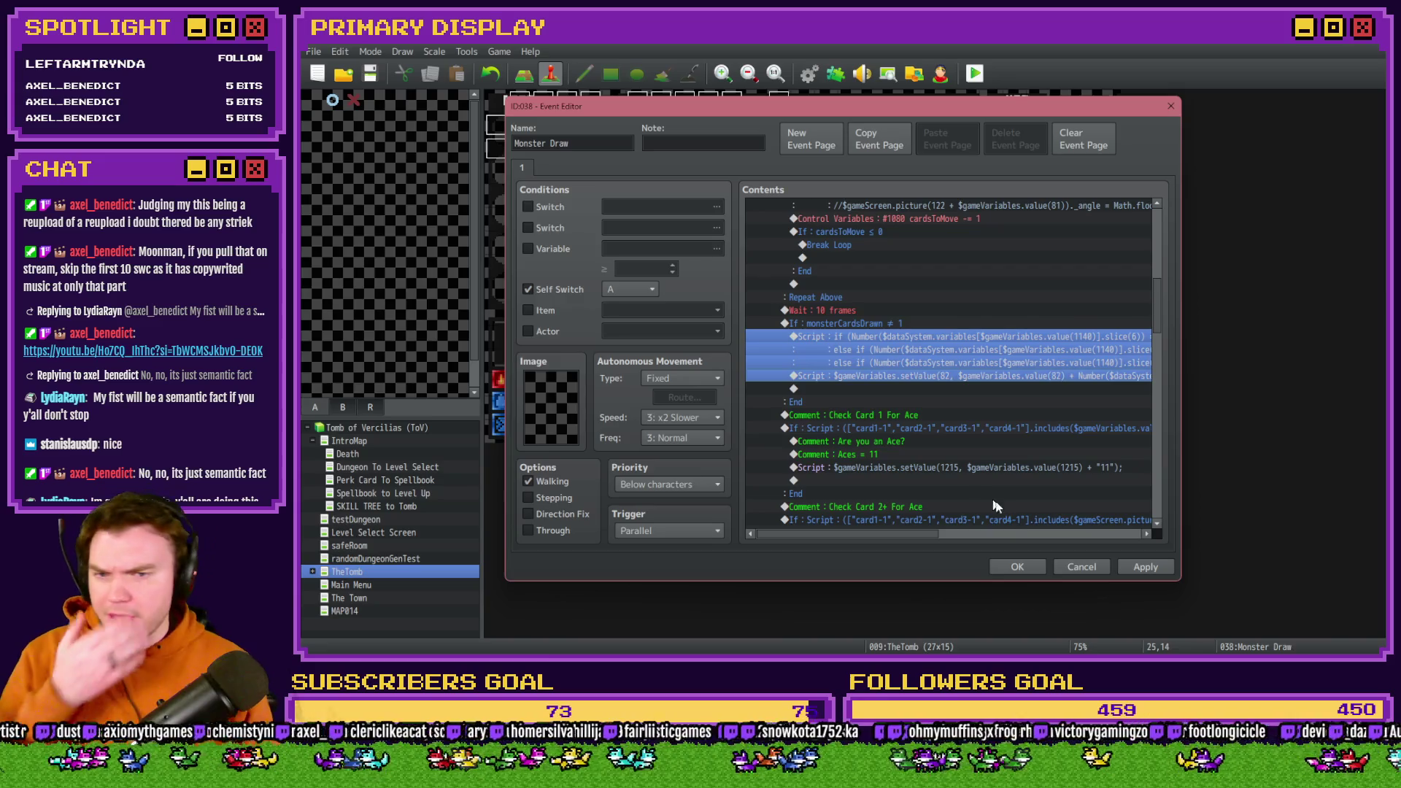
left_click(1018, 568)
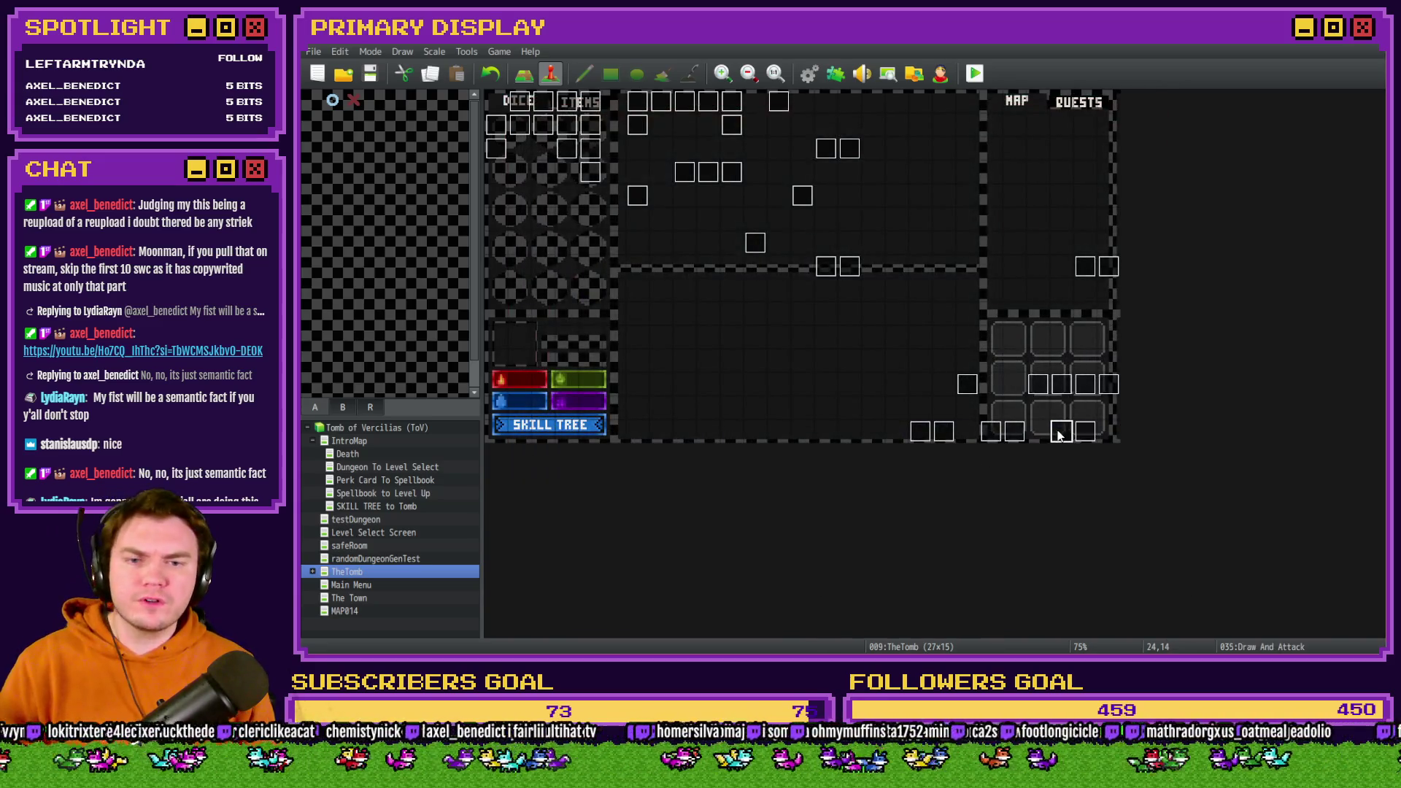
Open page 7 of Draw And Attack and locate the three-line card-value script.
double_click(1062, 431)
left_click(659, 167)
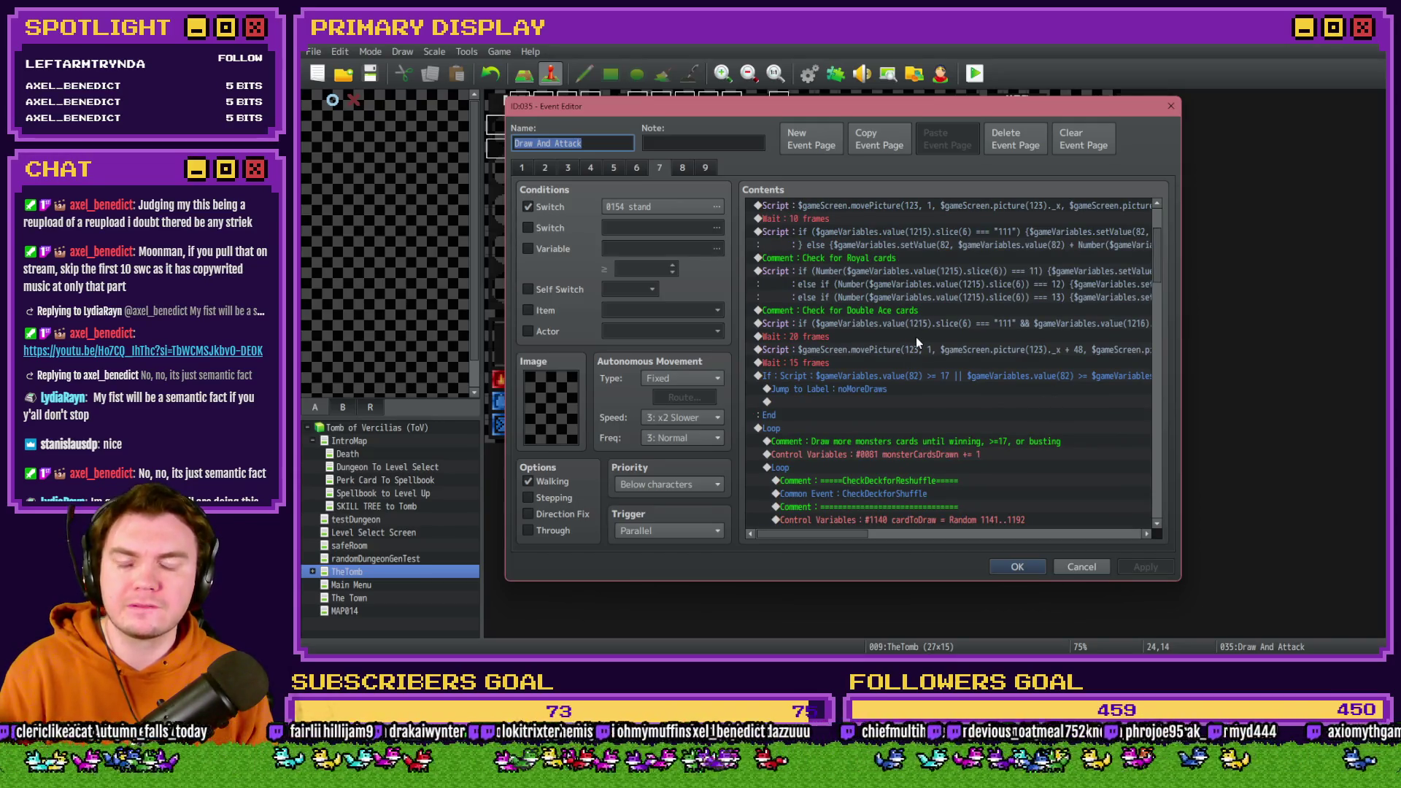
scroll(914, 353, "up", 3)
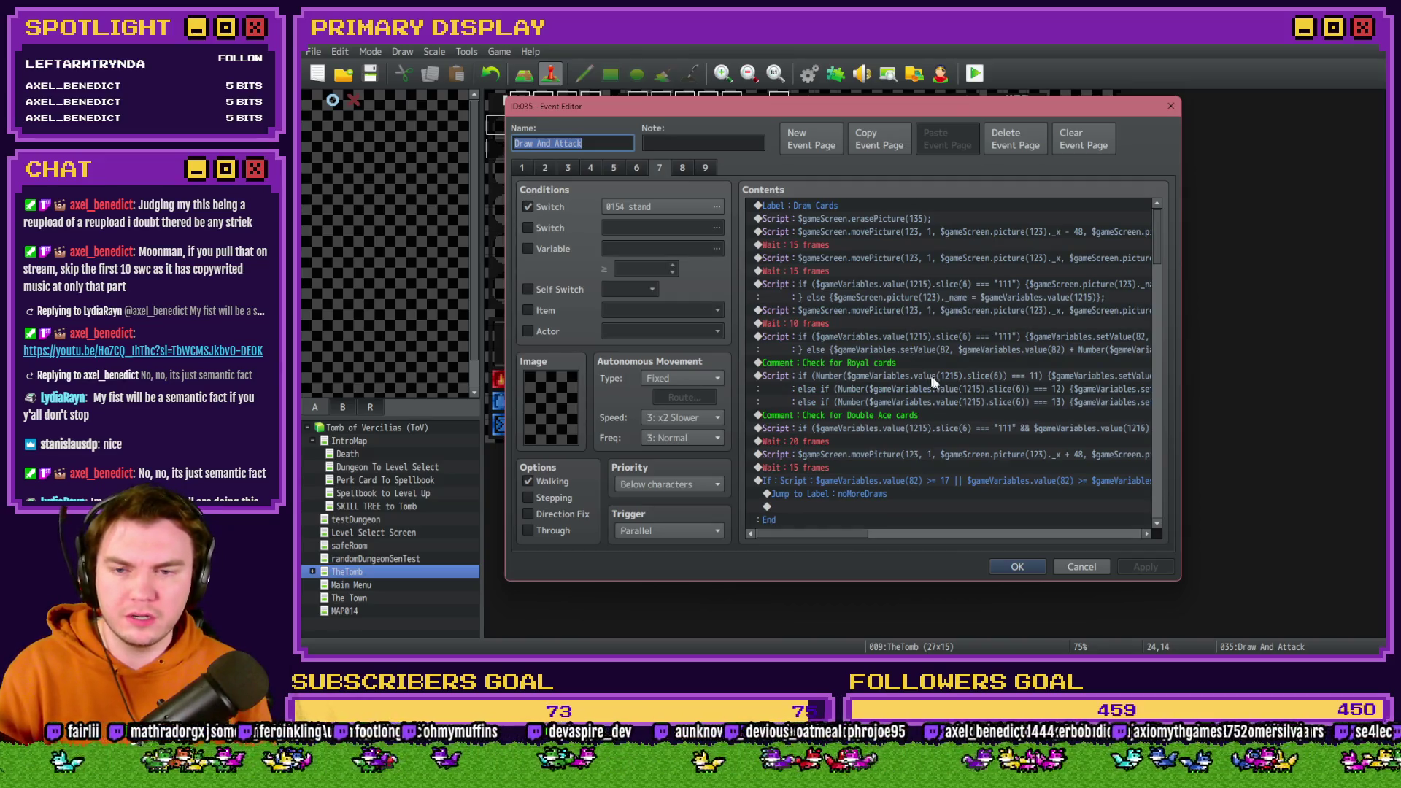
scroll(944, 383, "down", 4)
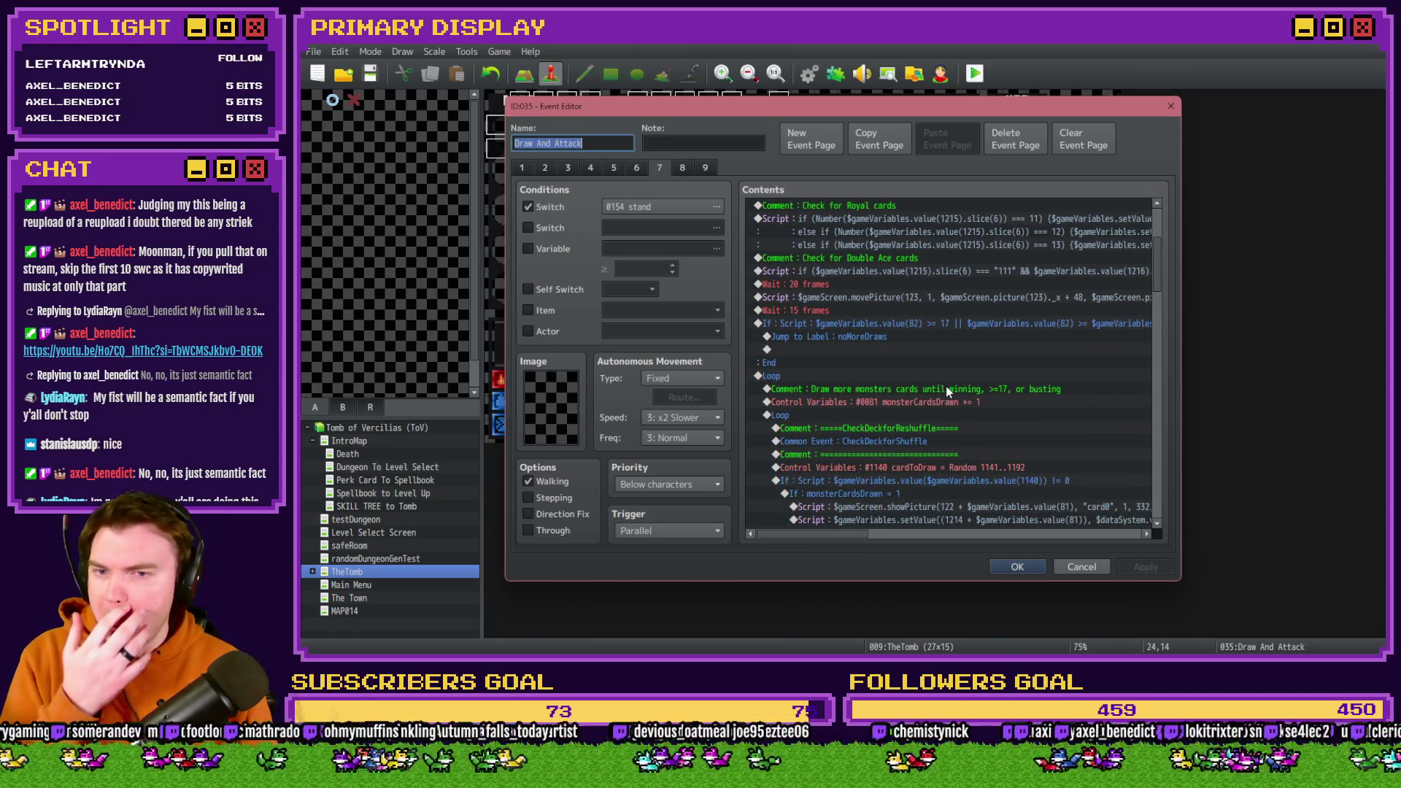
scroll(946, 387, "down", 3)
scroll(938, 391, "down", 2)
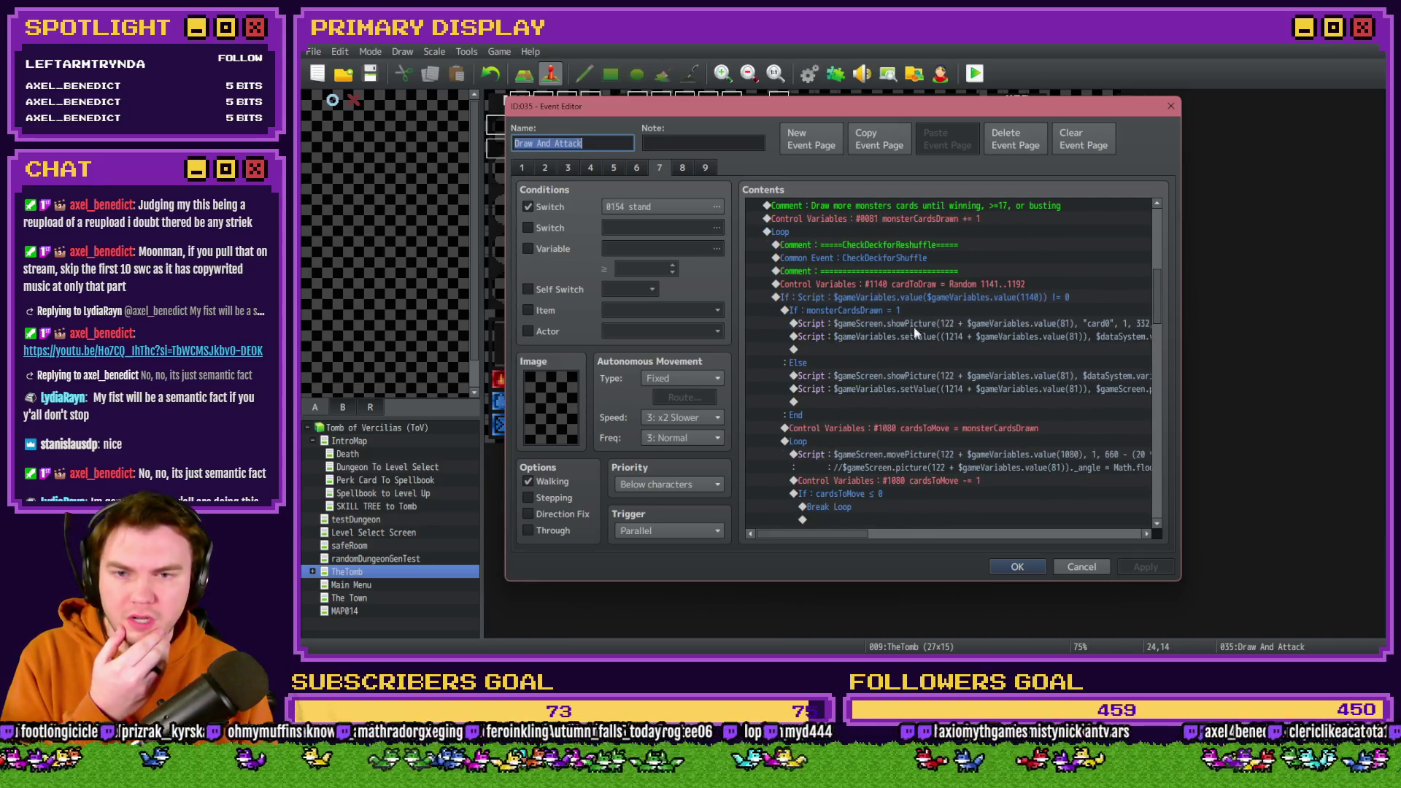
left_click(897, 311)
scroll(898, 314, "down", 2)
scroll(899, 319, "down", 3)
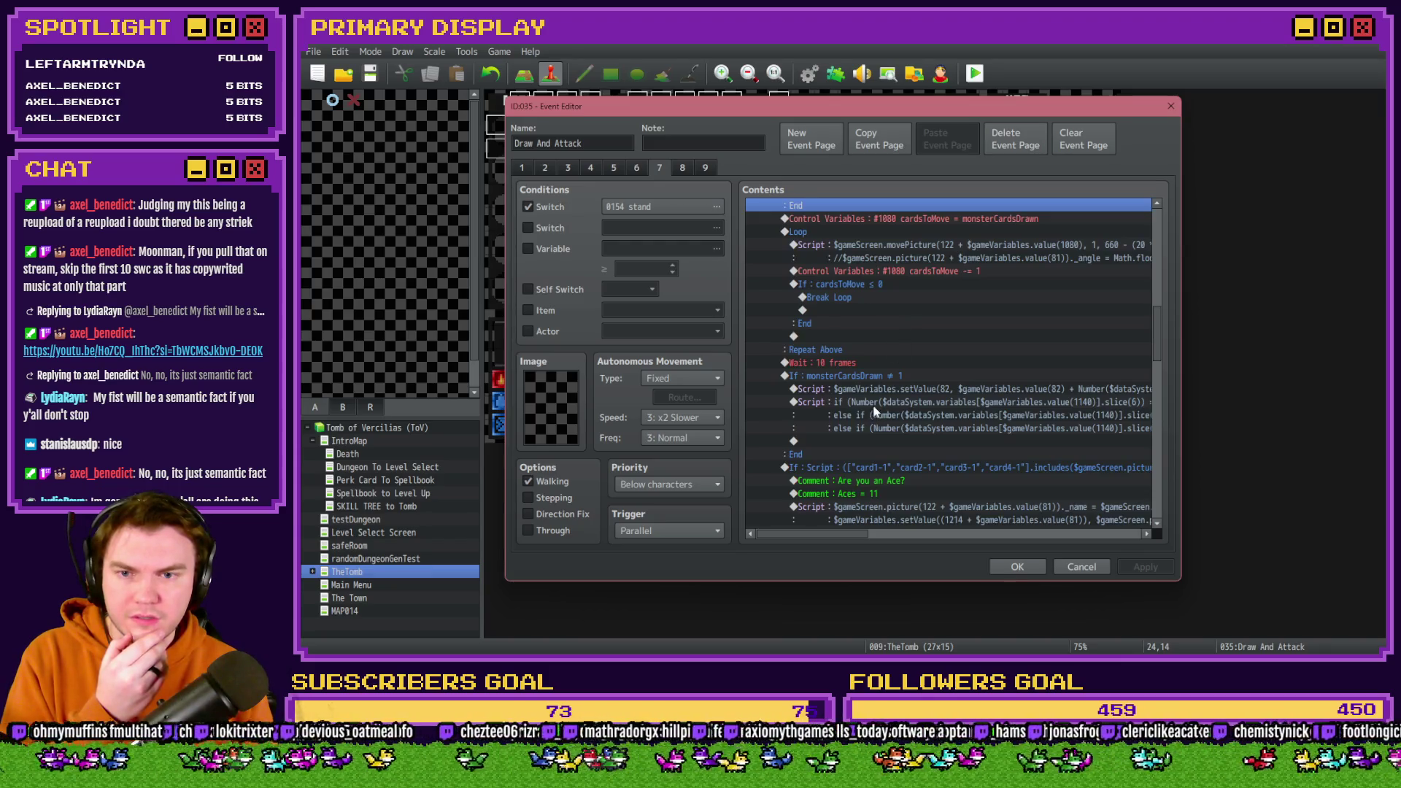
left_click(879, 402)
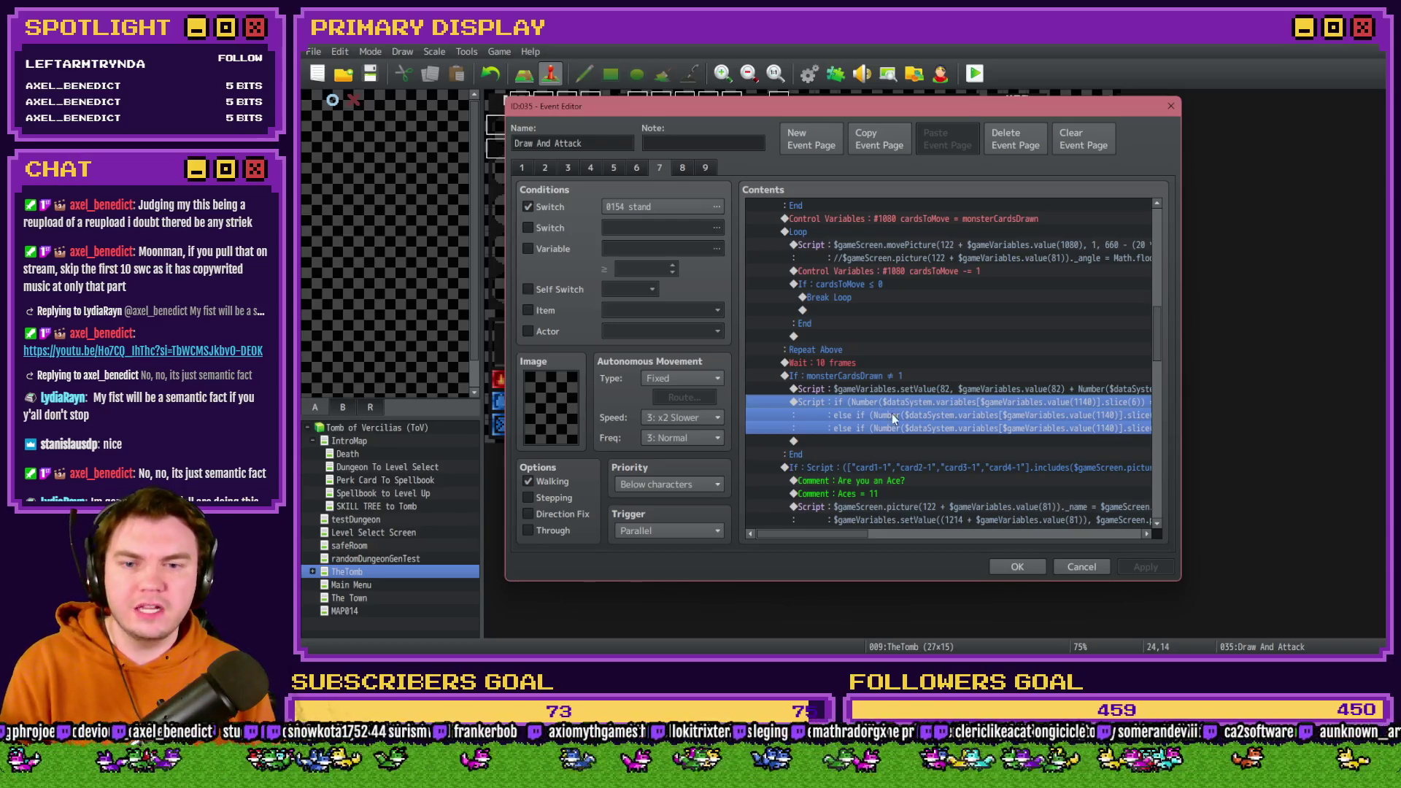
mouse_move(868, 536)
left_mouse_down()
mouse_move(978, 539)
mouse_move(869, 536)
left_mouse_up()
Move the setValue(82) script line below the three-line card-value script and close with OK.
left_click(882, 390)
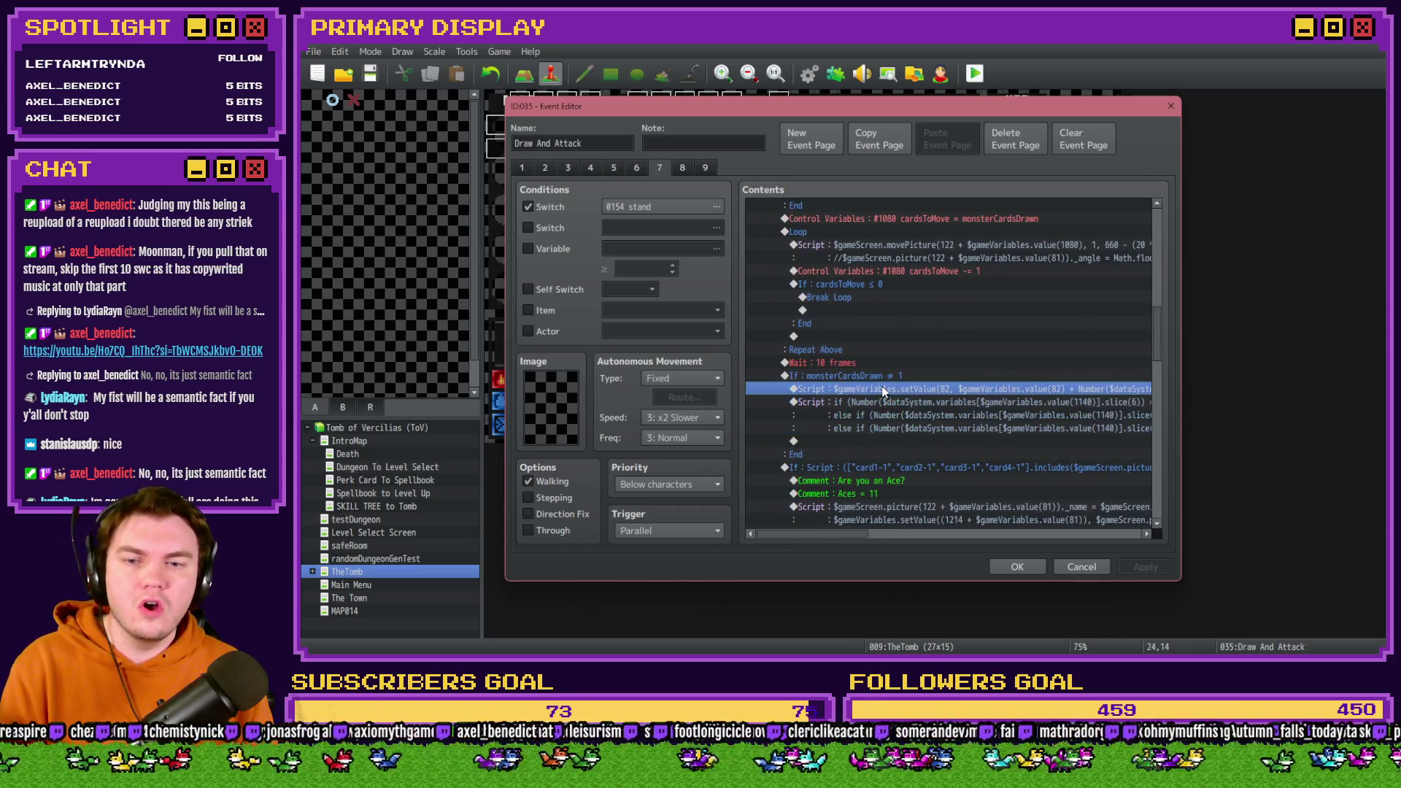
key("ctrl+x")
left_click(865, 429)
key("ctrl+v")
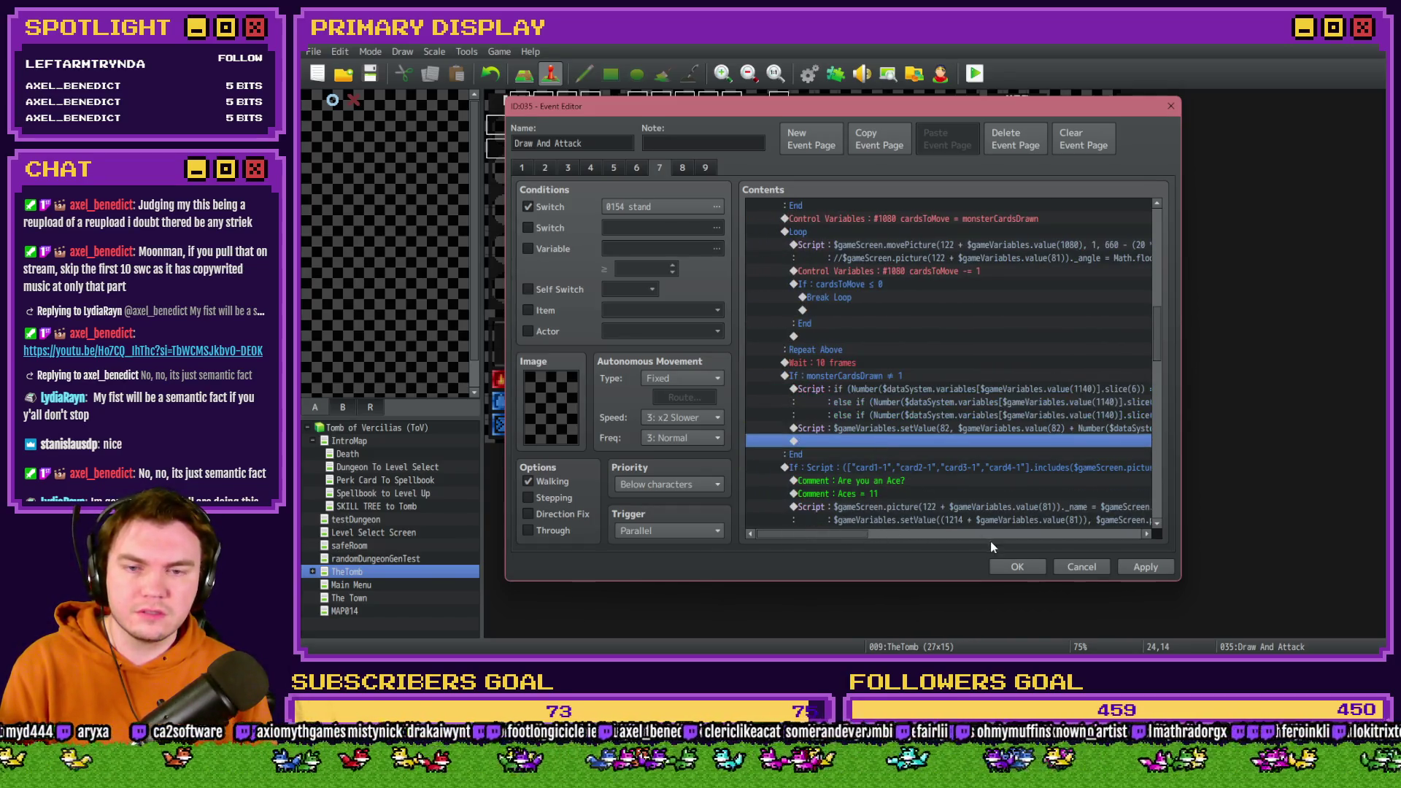
left_click(1013, 566)
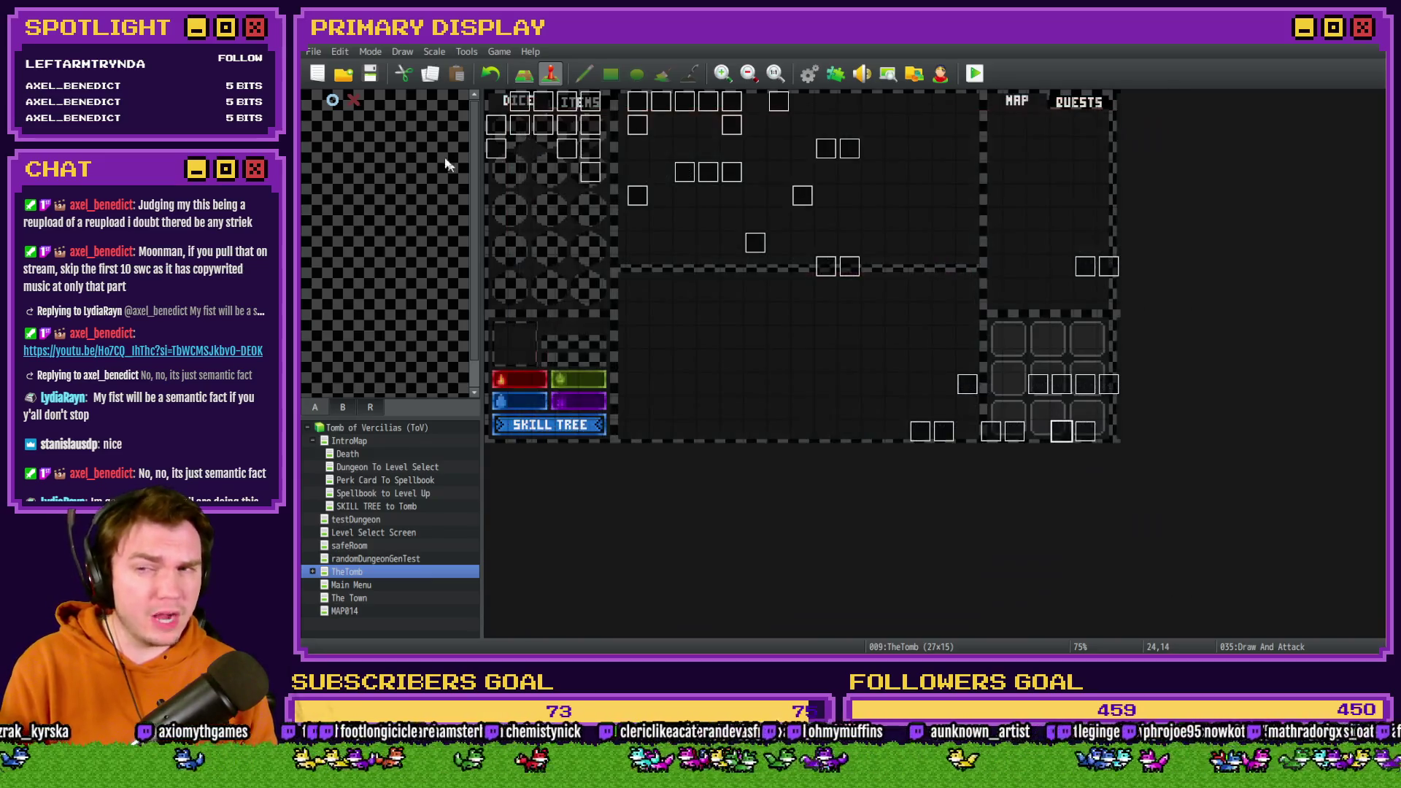
Playtest with the wizard hat perk: meet the skull, hit once, then stand while the monster draws.
left_click(982, 77)
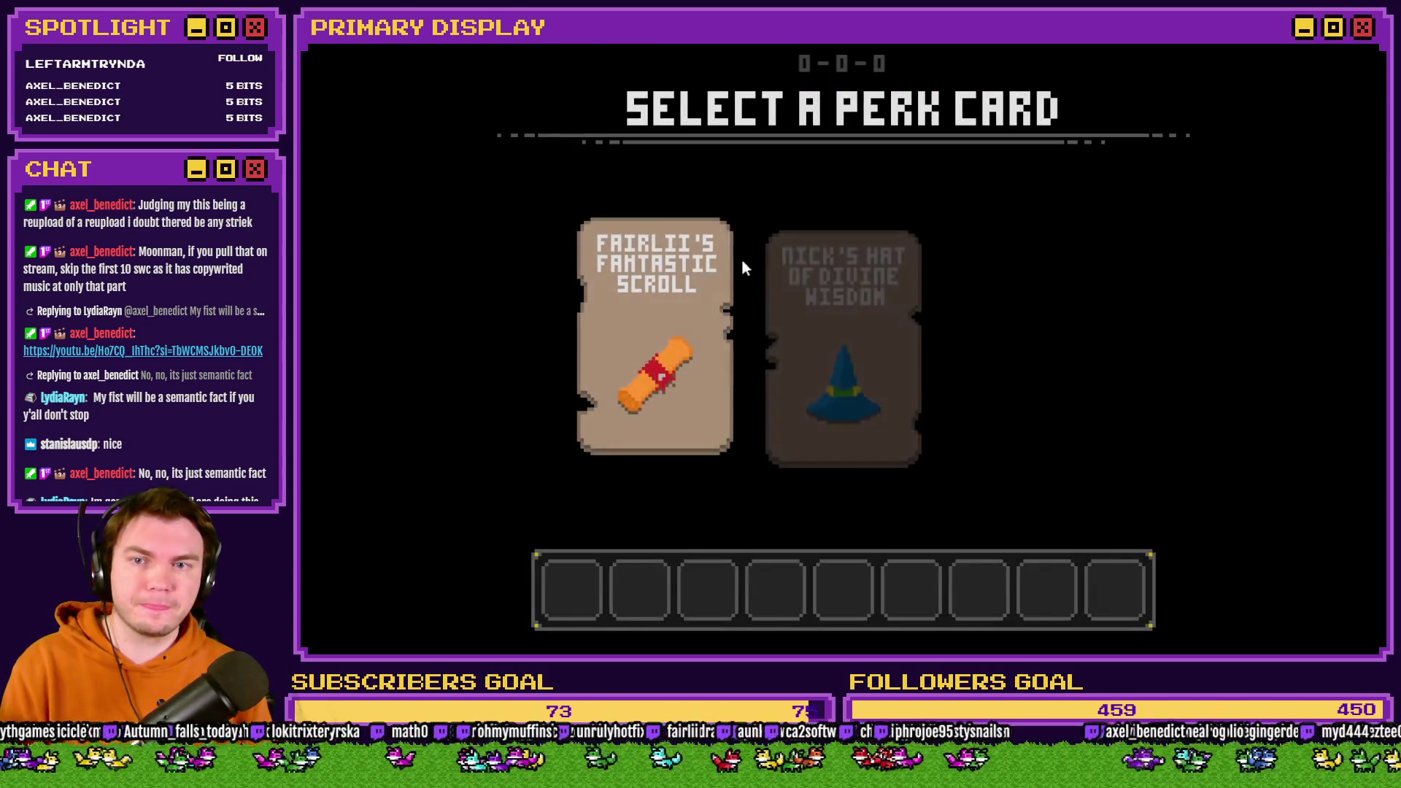
left_click(860, 284)
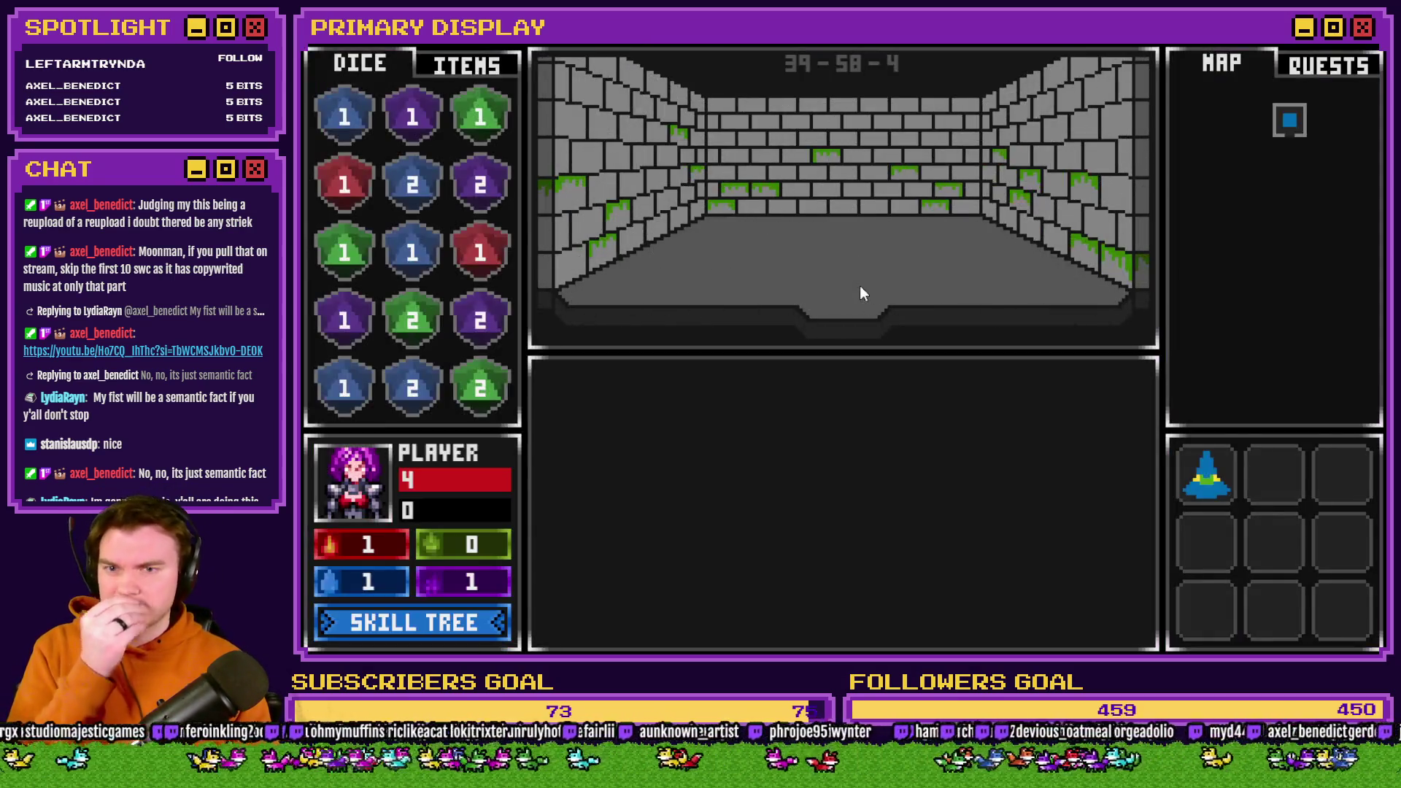
left_click(859, 283)
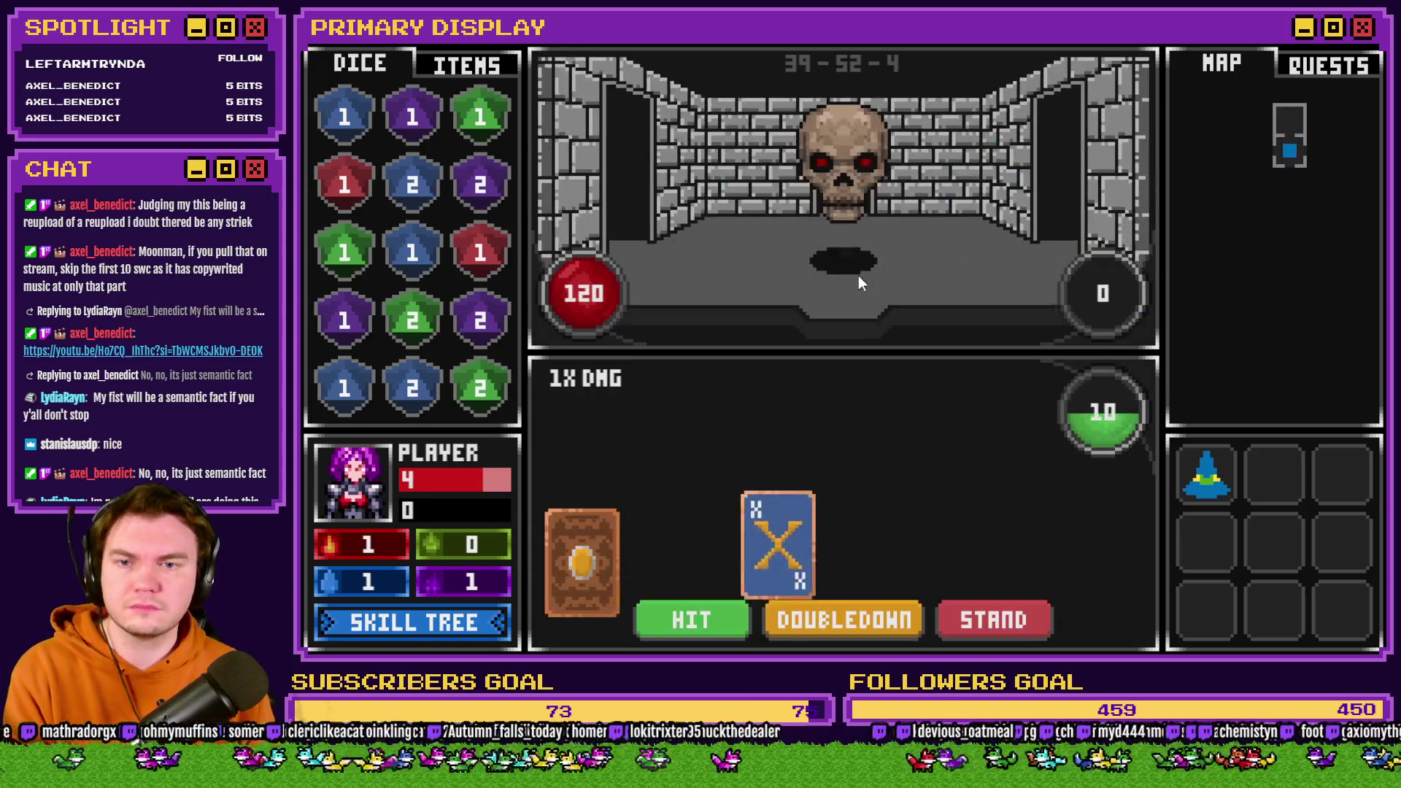
left_click(986, 620)
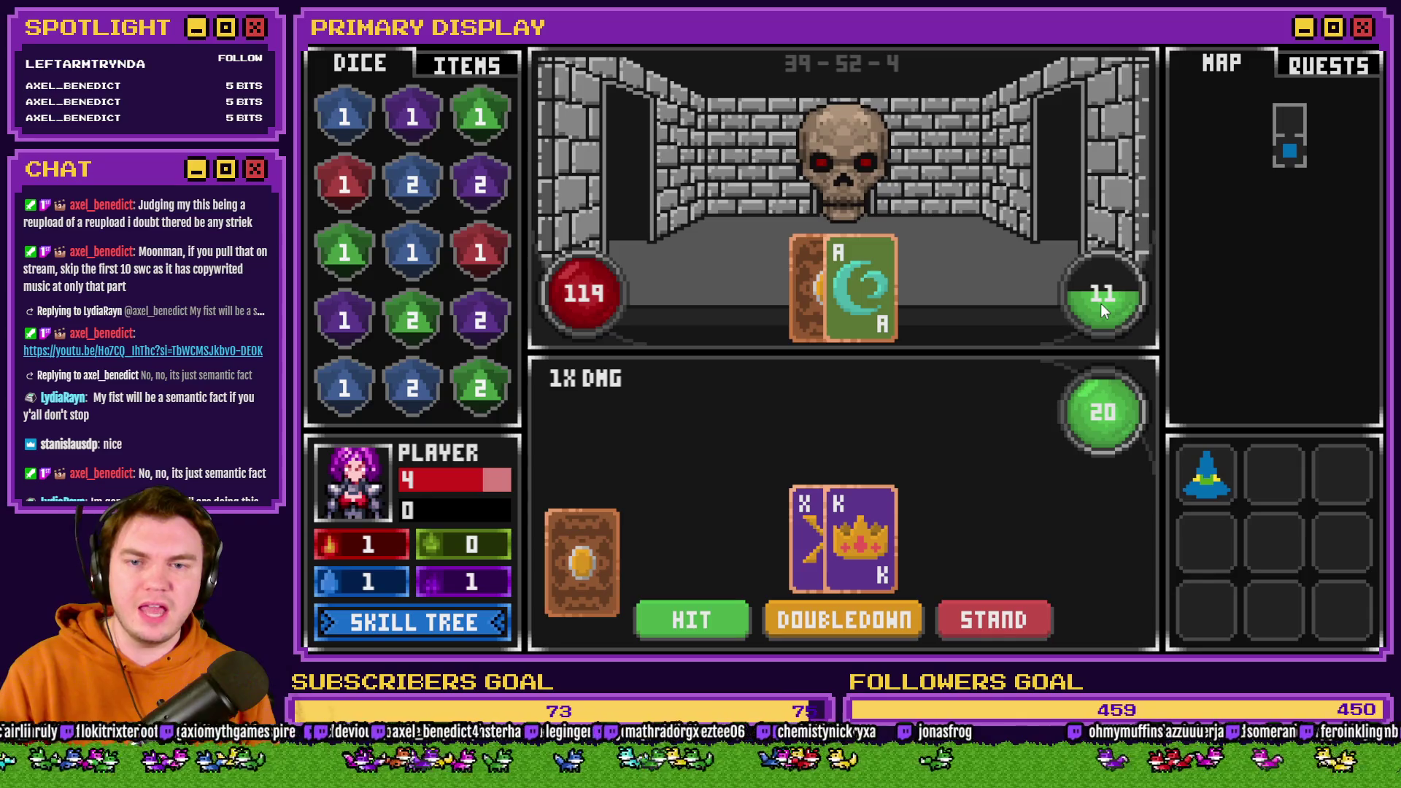
left_click(1001, 600)
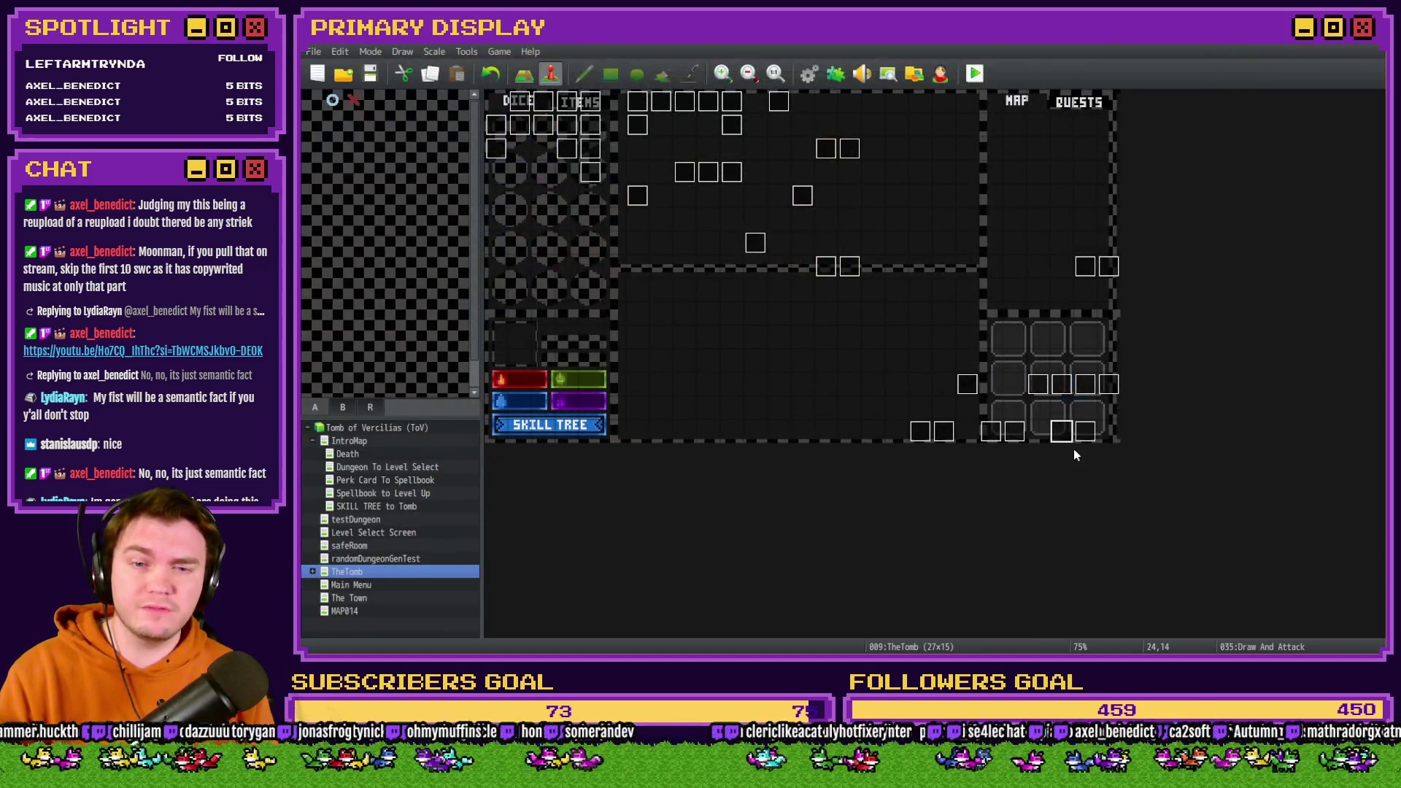
Reopen Draw And Attack on page 7 and find the monster bust-check Loop after noMoreDraws.
double_click(1062, 434)
left_click(595, 168)
left_click(637, 167)
left_click(657, 167)
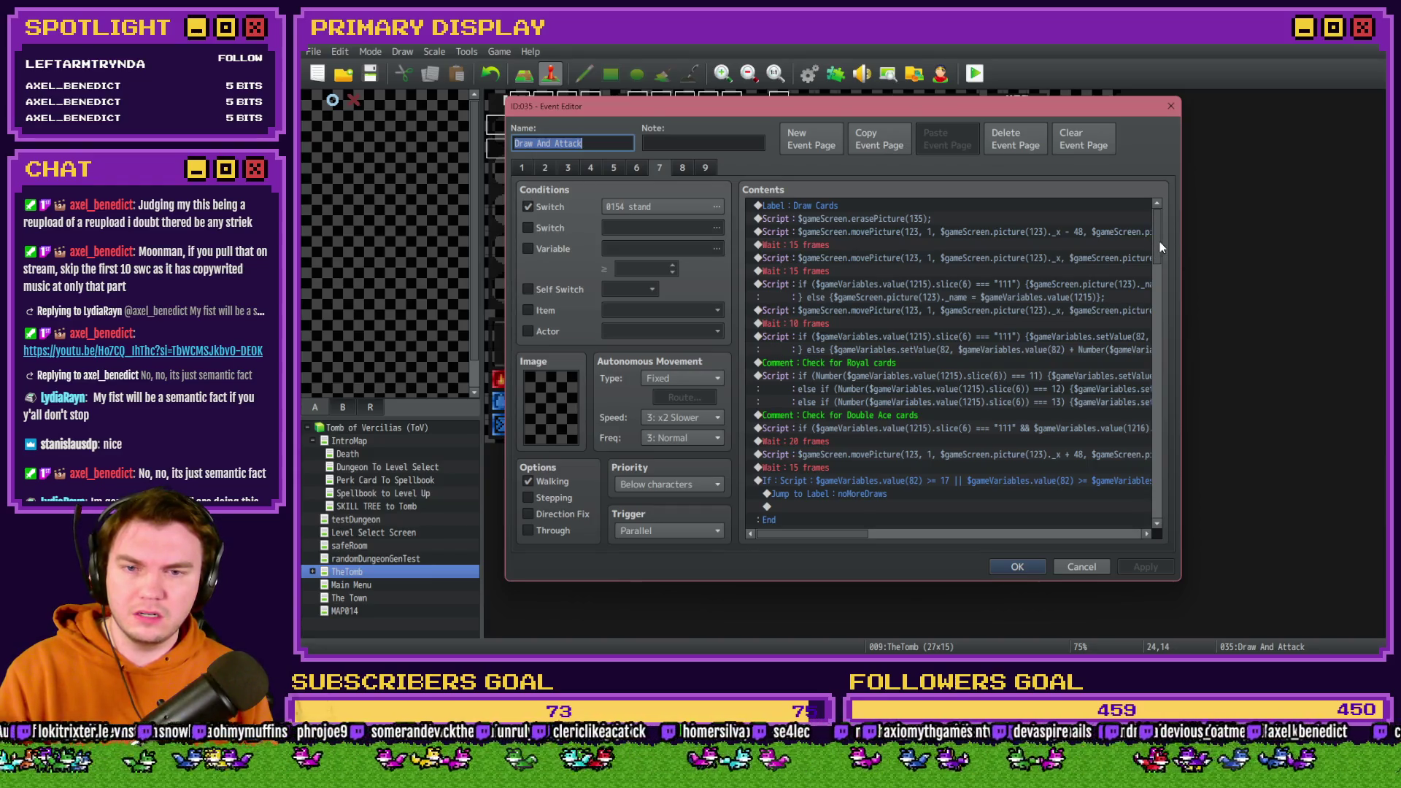
left_click_drag(1159, 243, 1180, 376)
scroll(1175, 375, "down", 2)
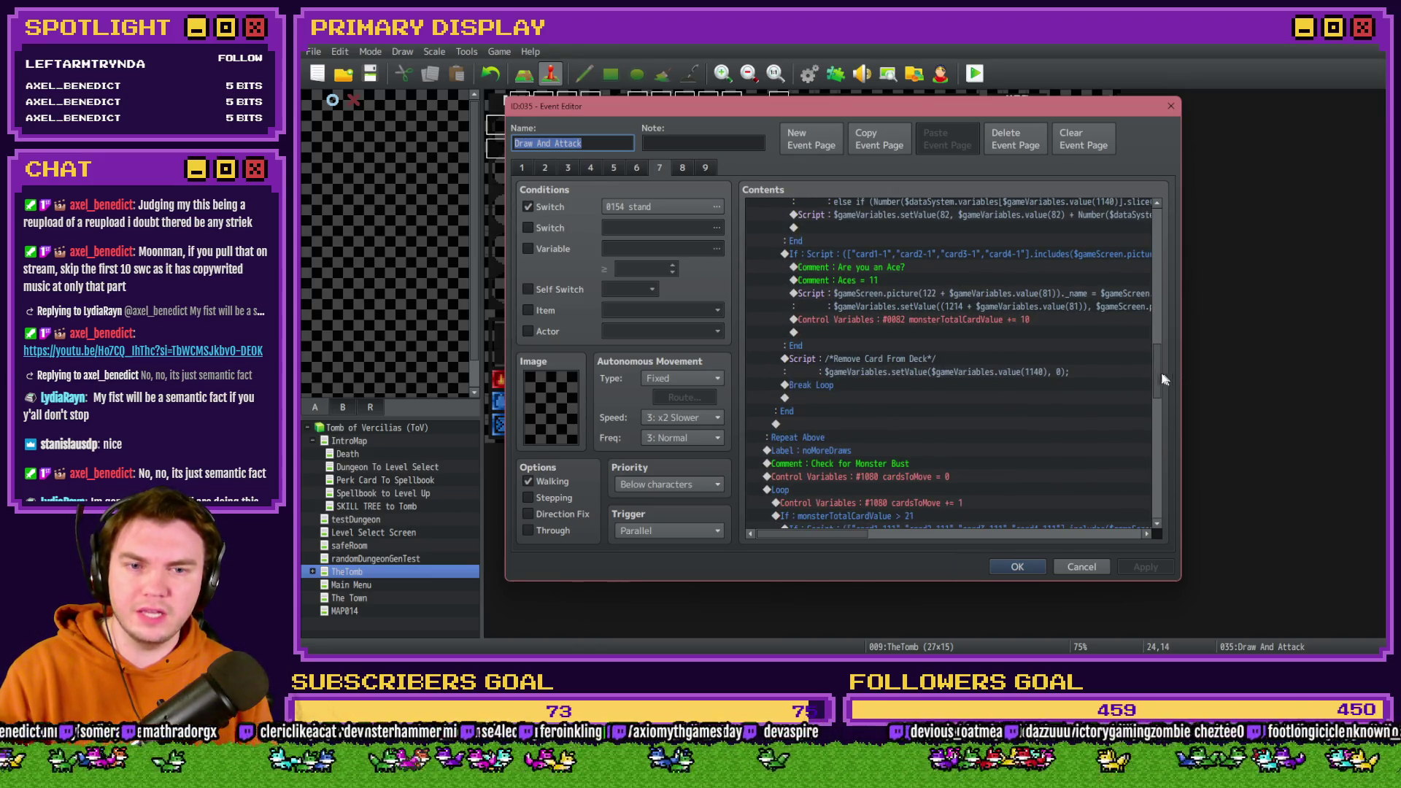
scroll(1153, 366, "down", 3)
scroll(1162, 394, "down", 2)
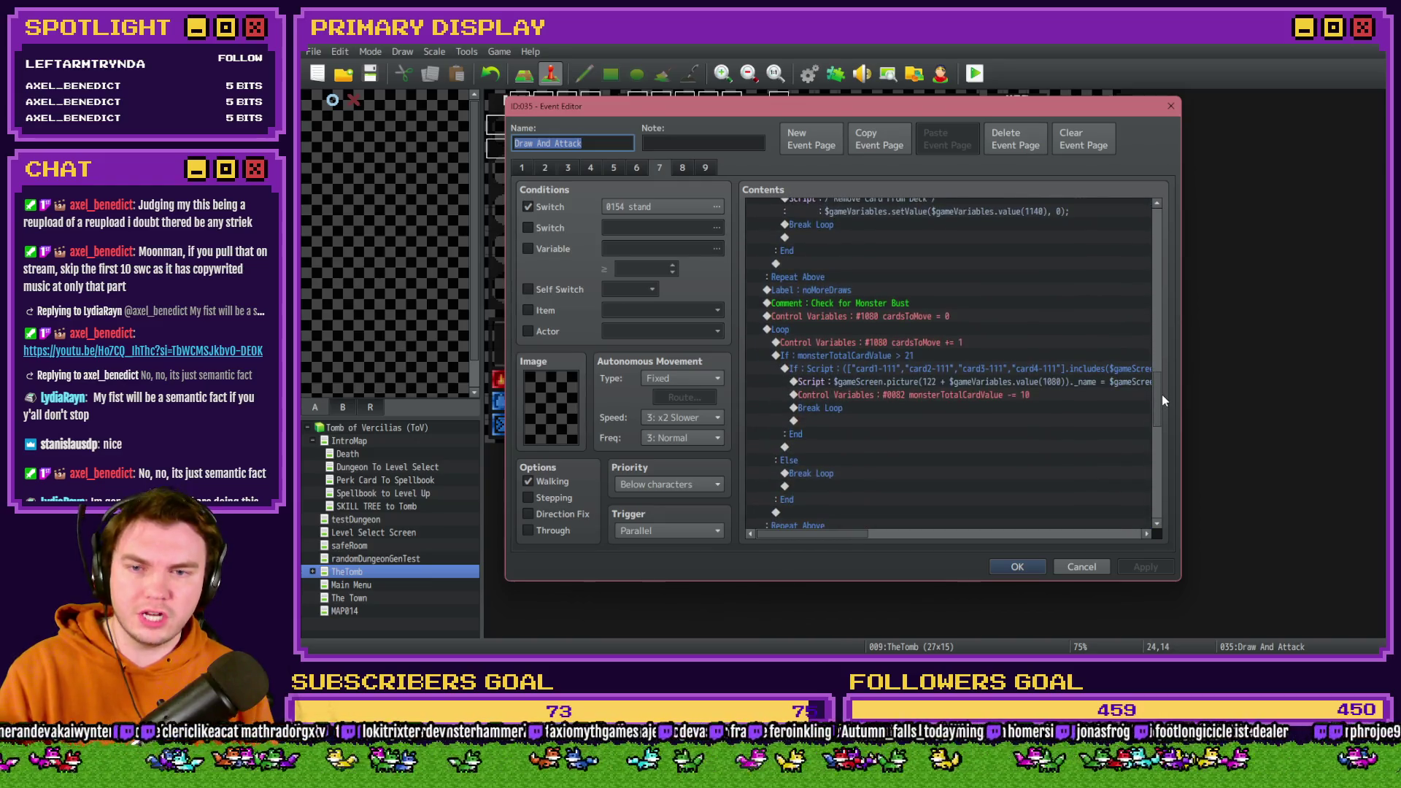
left_click(816, 262)
left_click_drag(816, 274, 817, 302)
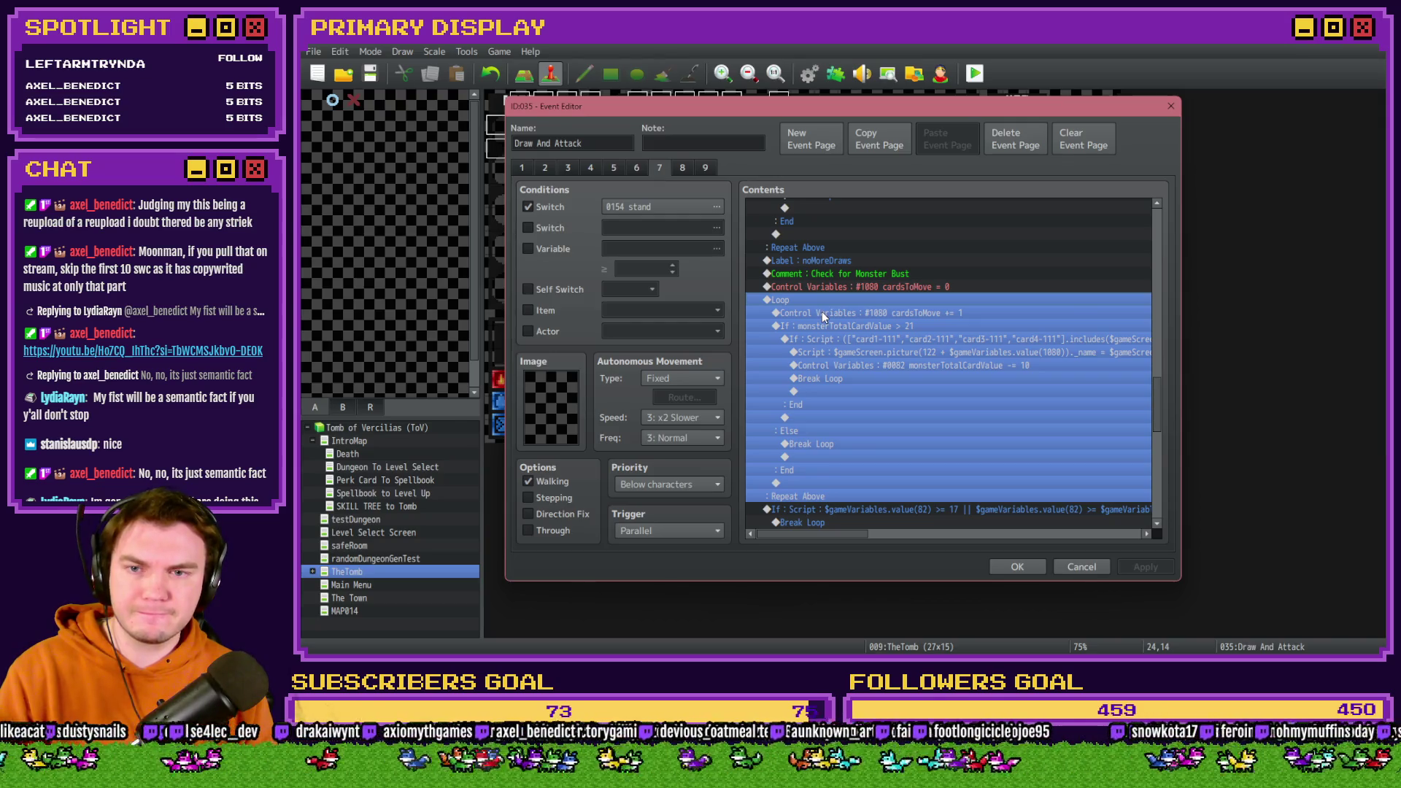
Inspect the monsterTotalCardValue > 21 block's inner If, script, subtraction and Break Loop rows.
left_click(825, 313)
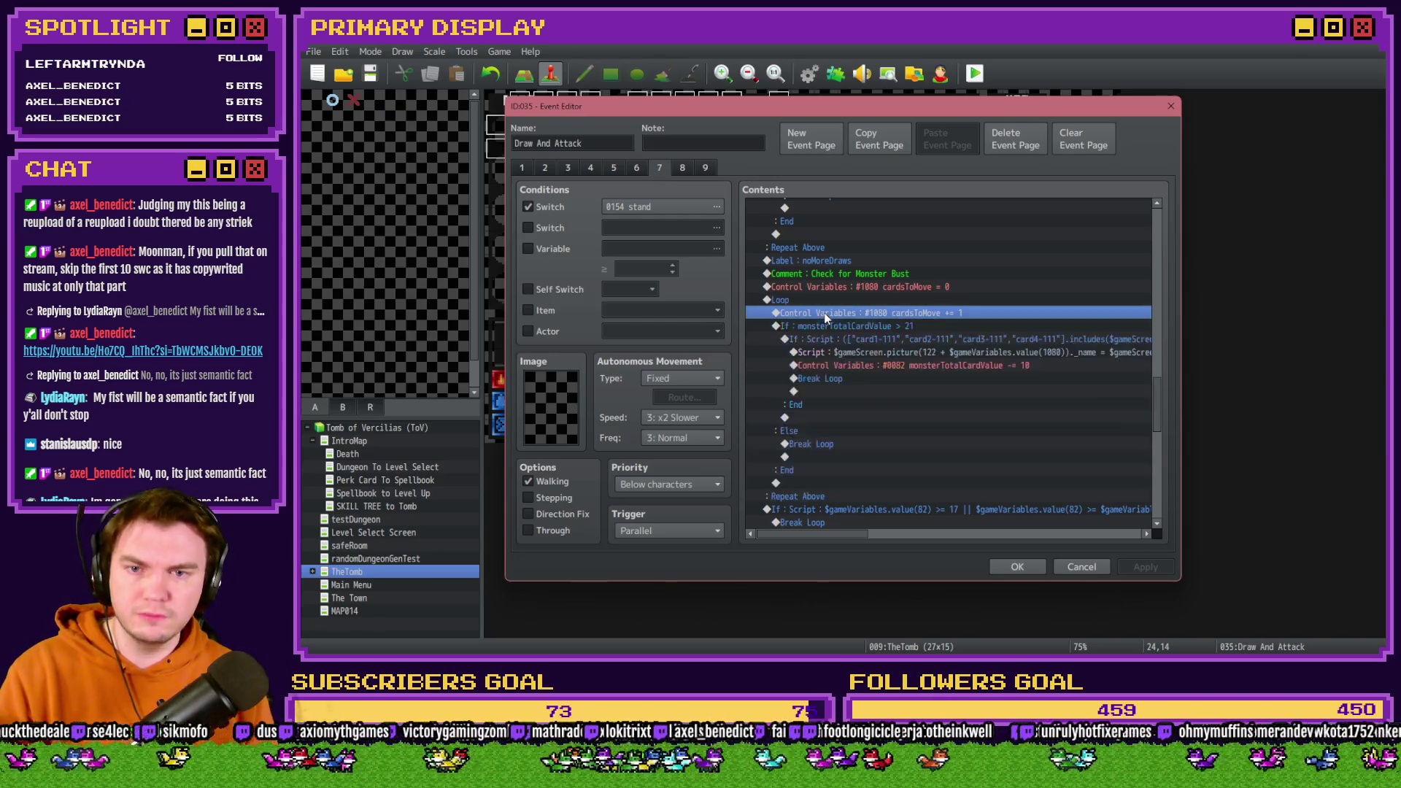
left_click(864, 326)
left_click(864, 340)
left_click(865, 352)
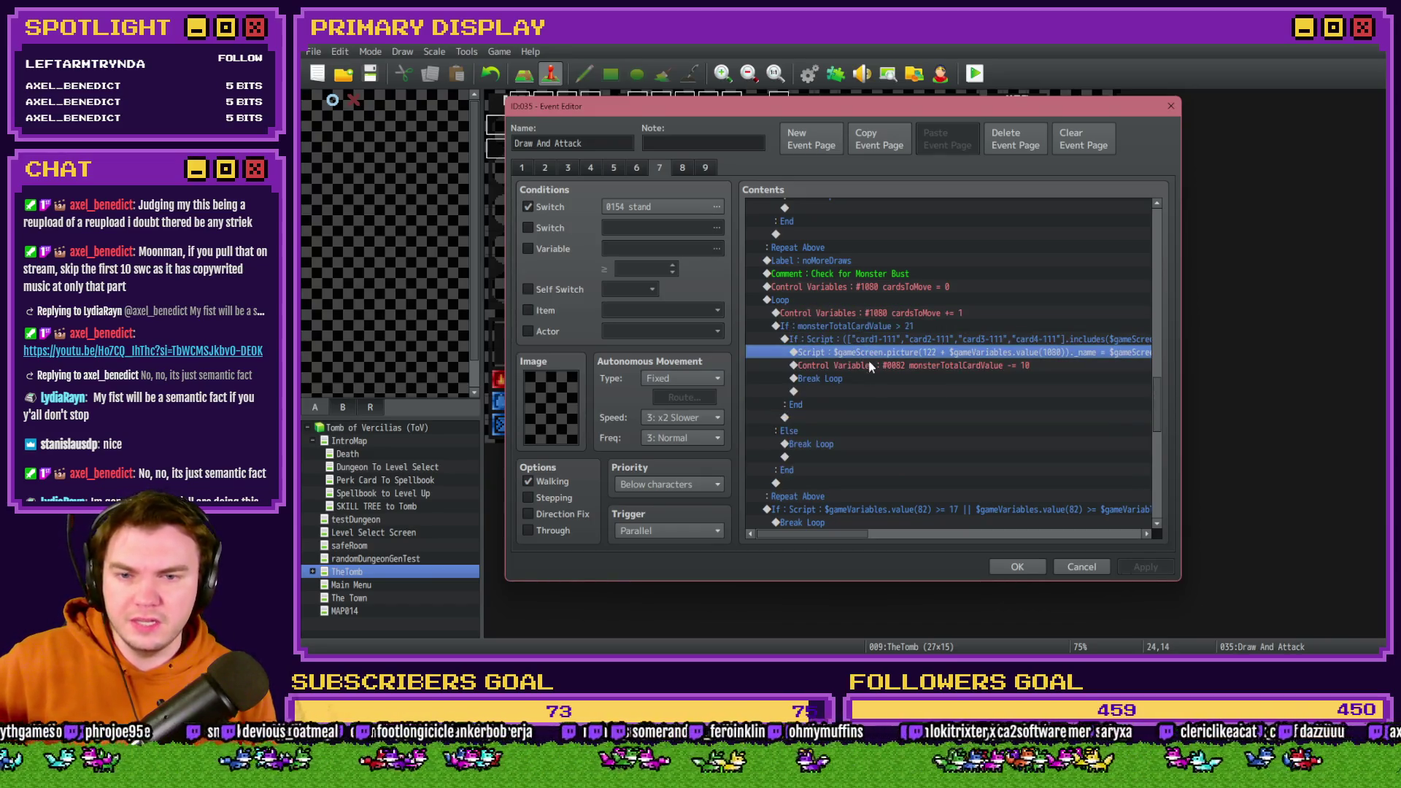
left_click(873, 366)
left_click(870, 381)
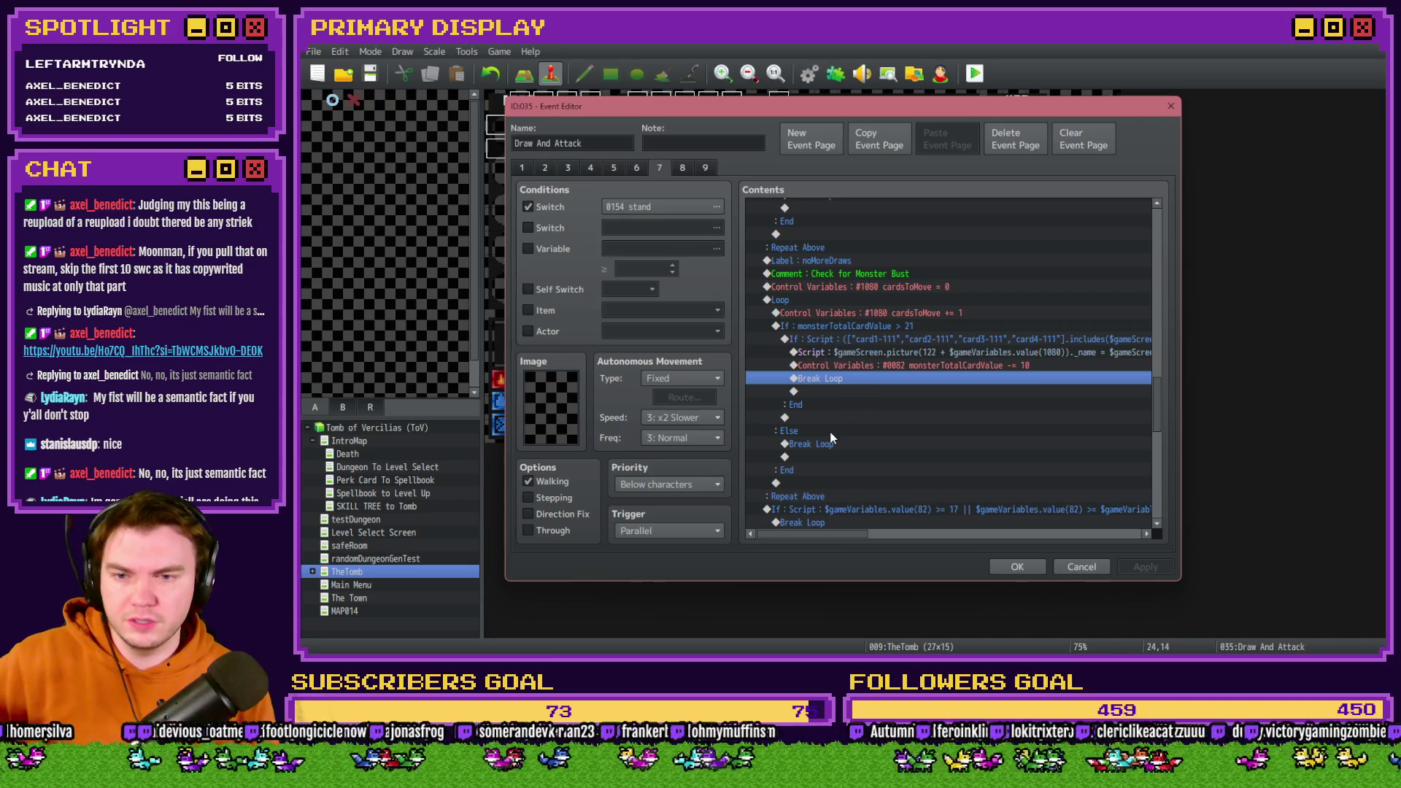
left_click(840, 340)
left_click(842, 327)
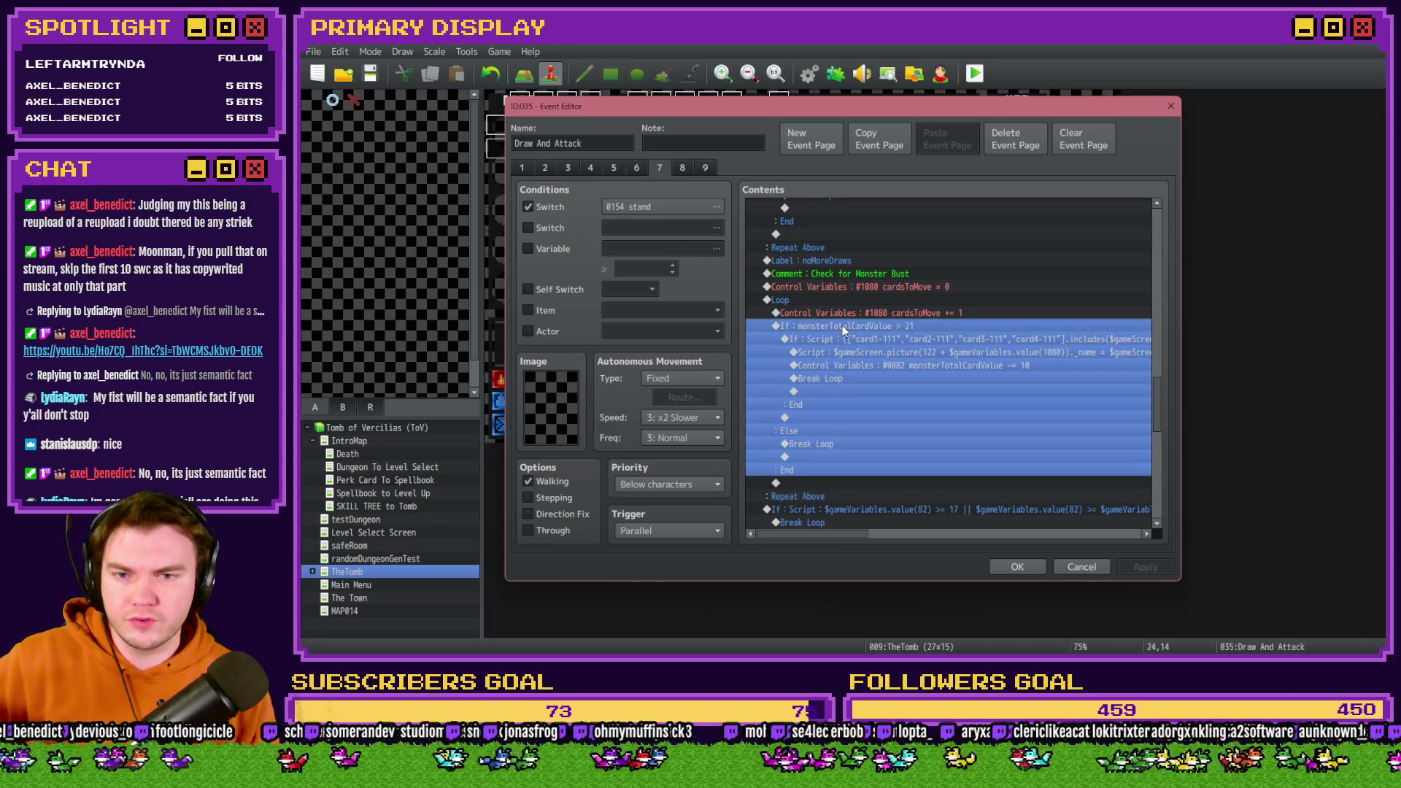
Delete the Break Loop under the Else branch and close the editor, bringing up the save prompt.
scroll(838, 385, "down", 2)
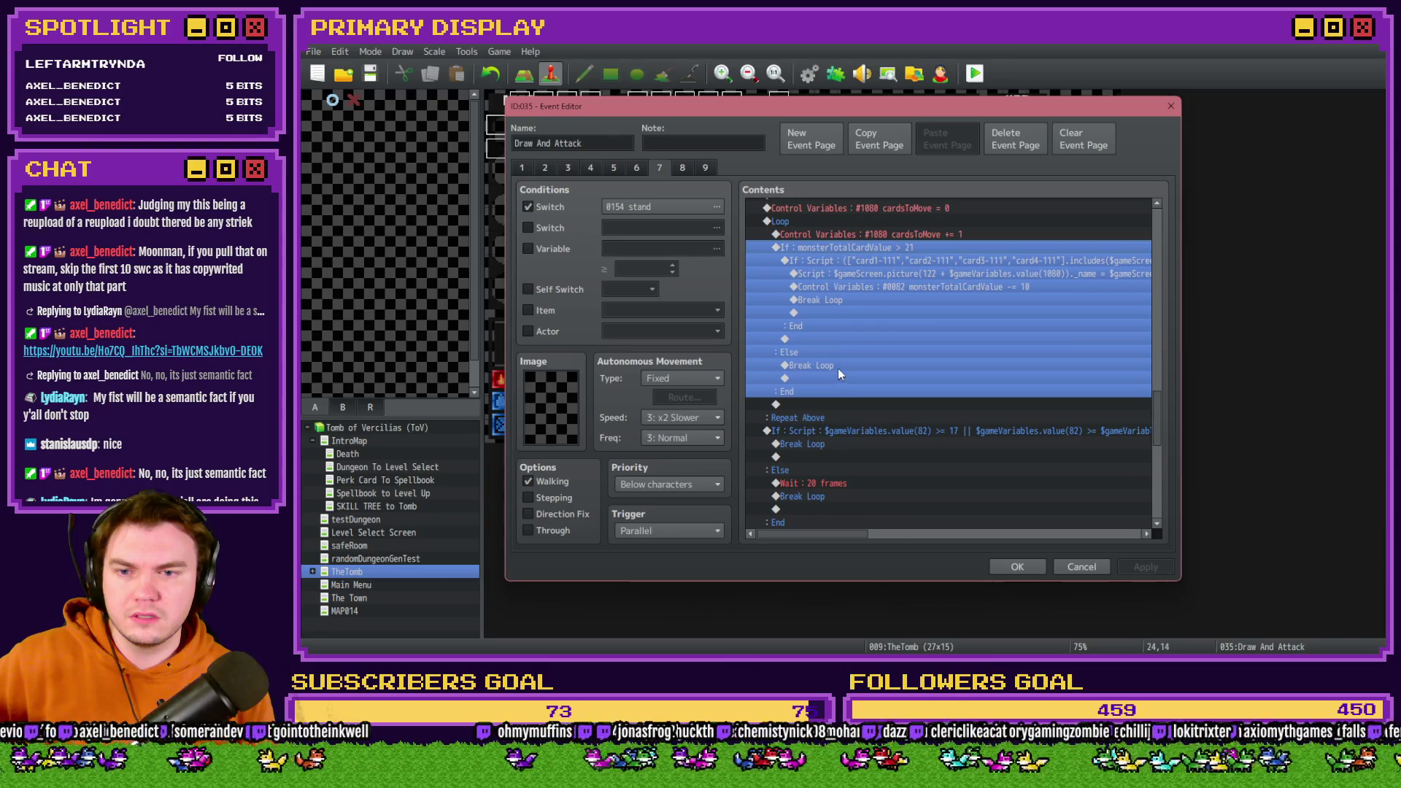
left_click(839, 365)
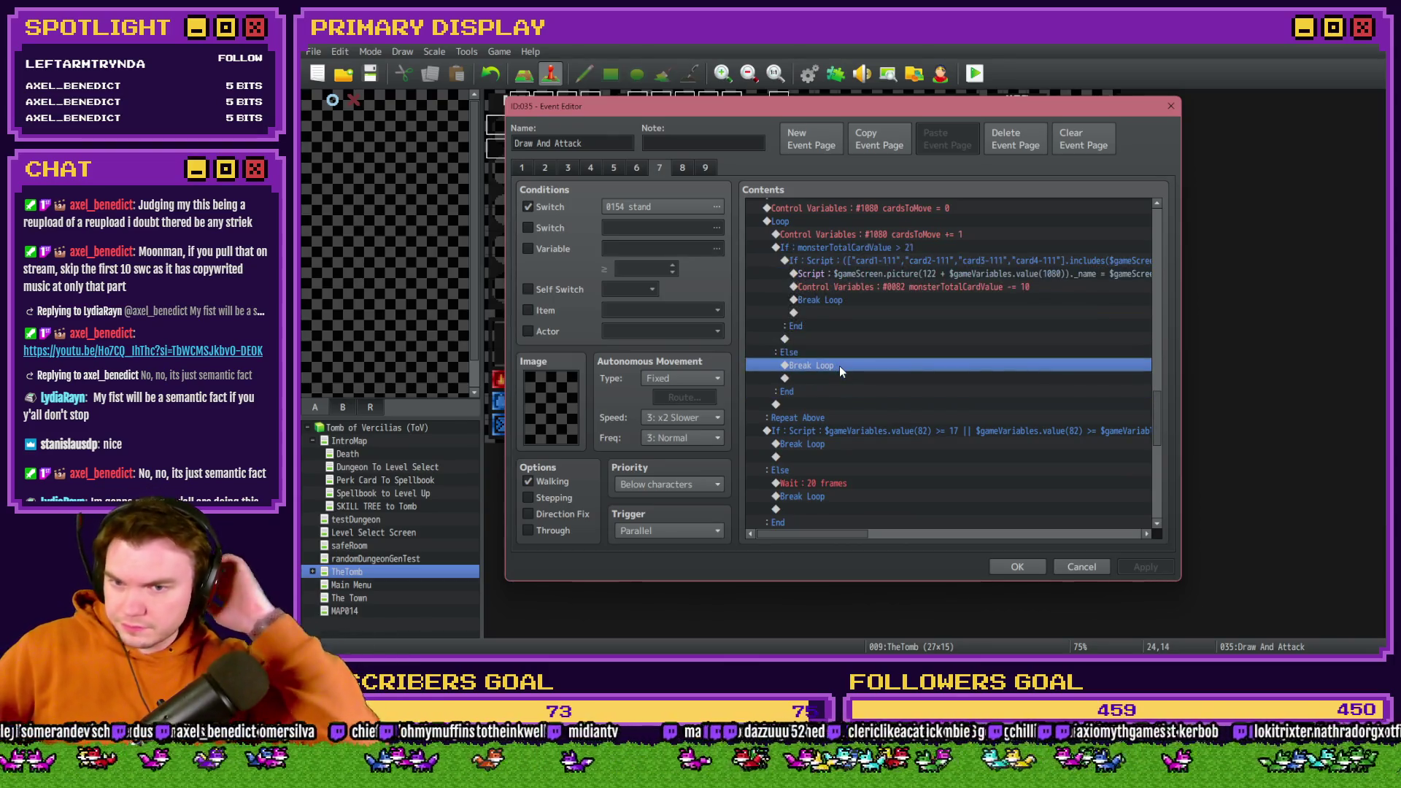
scroll(839, 366, "down", 2)
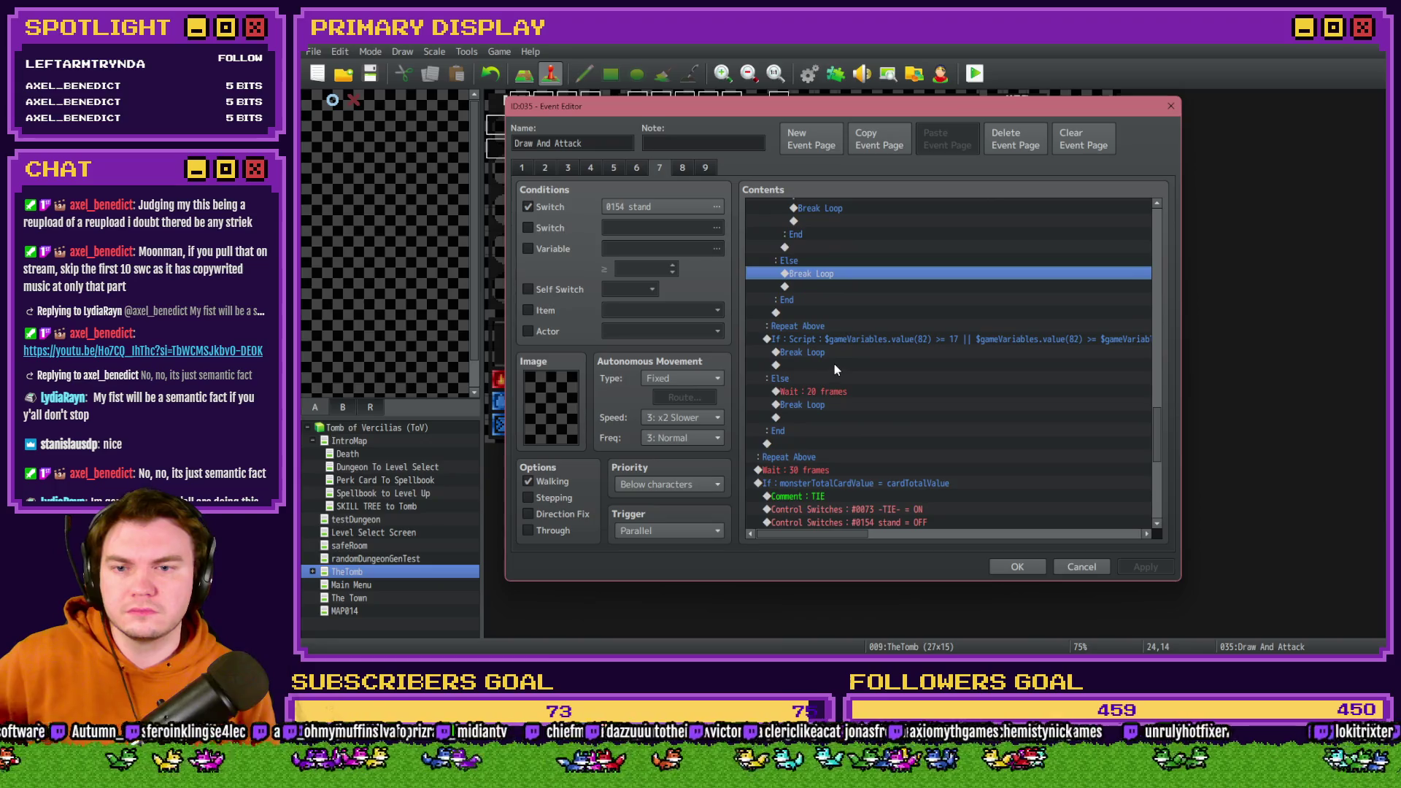
left_click(831, 275)
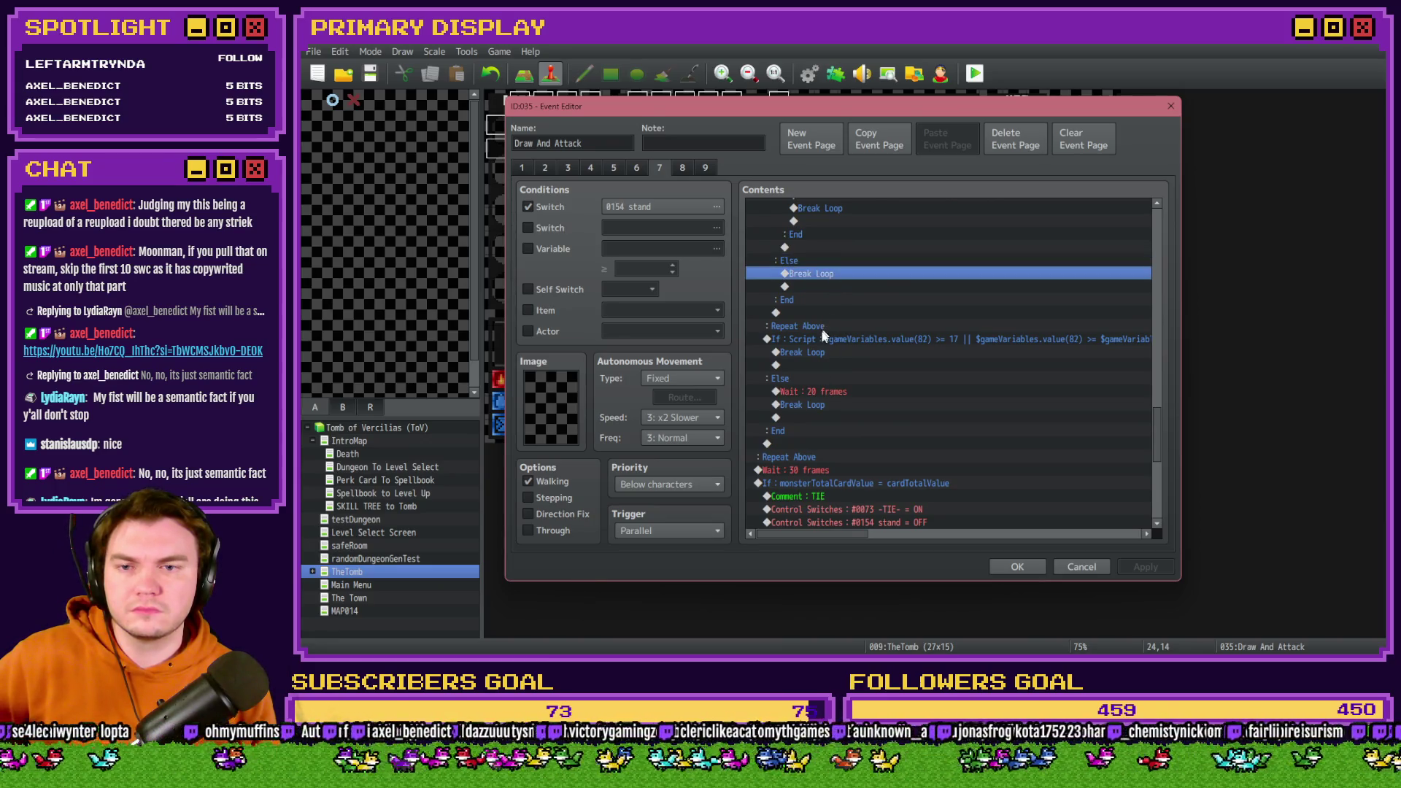
scroll(823, 336, "up", 2)
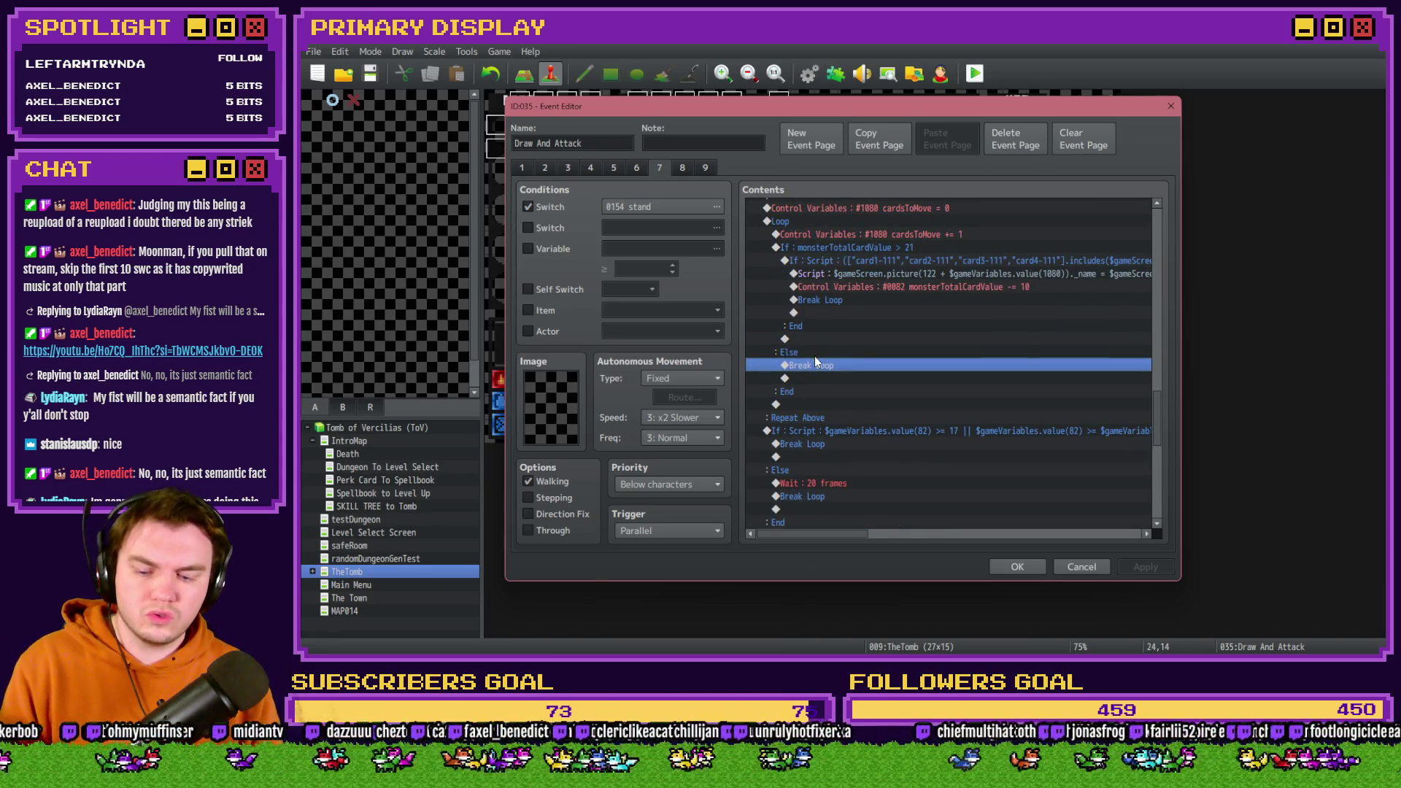
key("Delete")
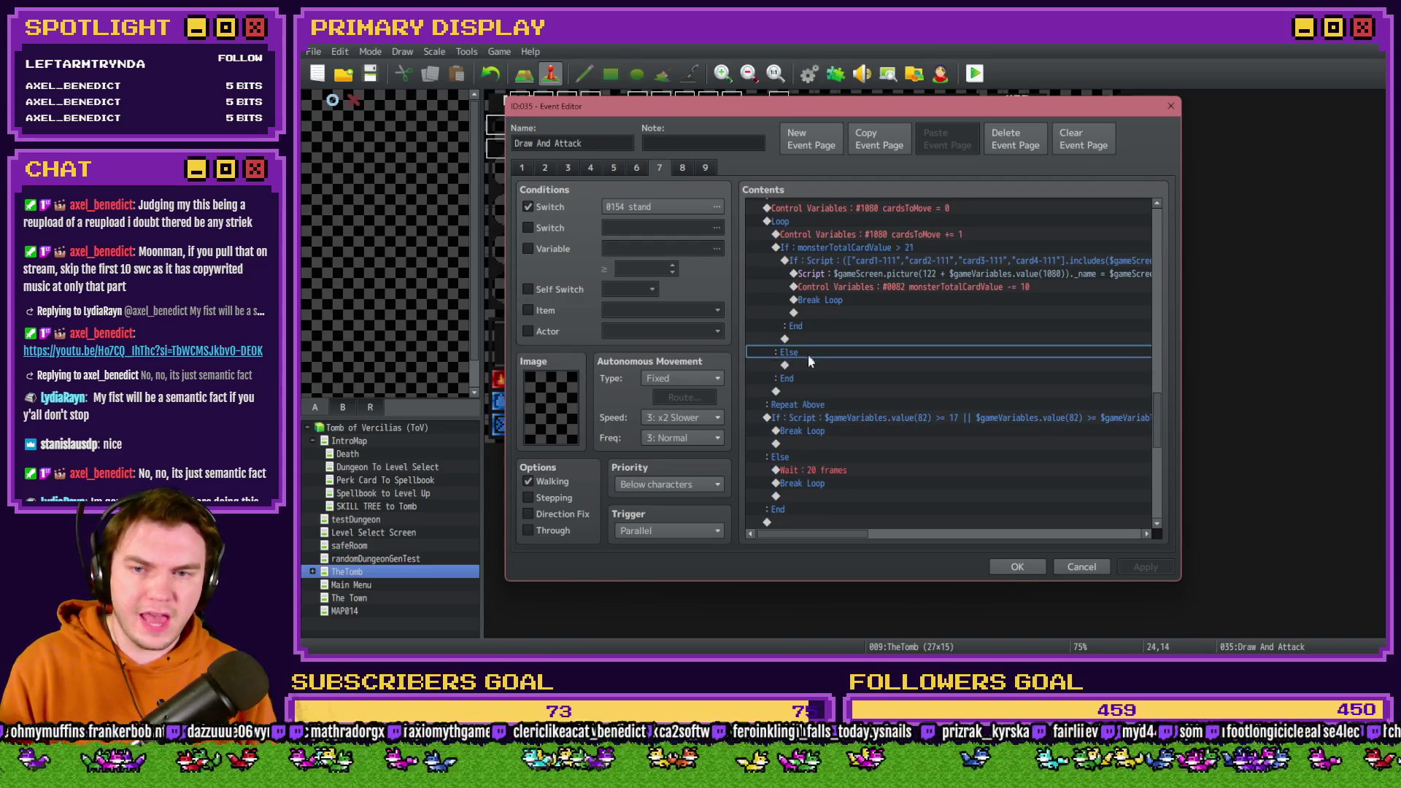
left_click(1018, 564)
key("alt+F4")
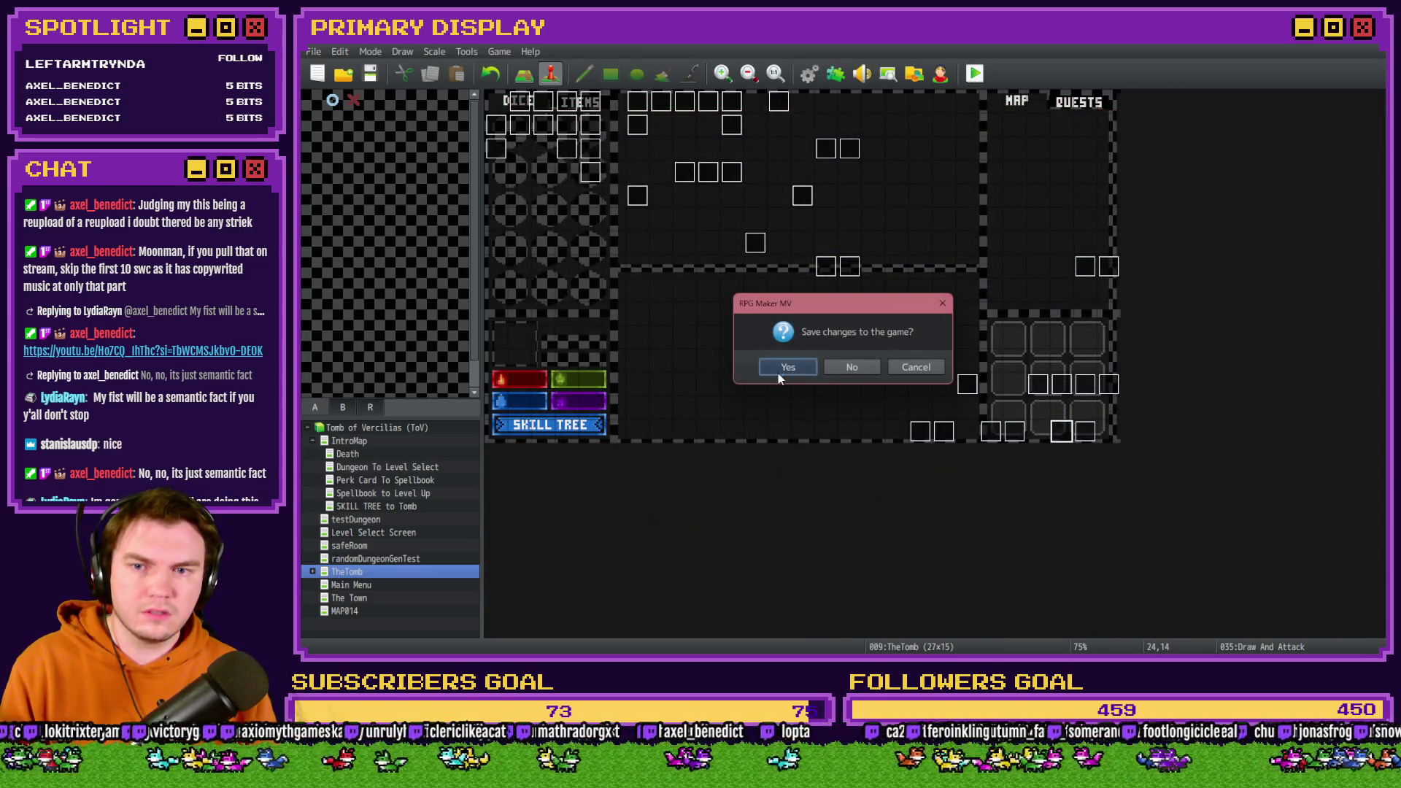
Save and playtest with the Spiked Pauldron perk, hitting twice to reach 20 against the skull's 11.
left_click(783, 368)
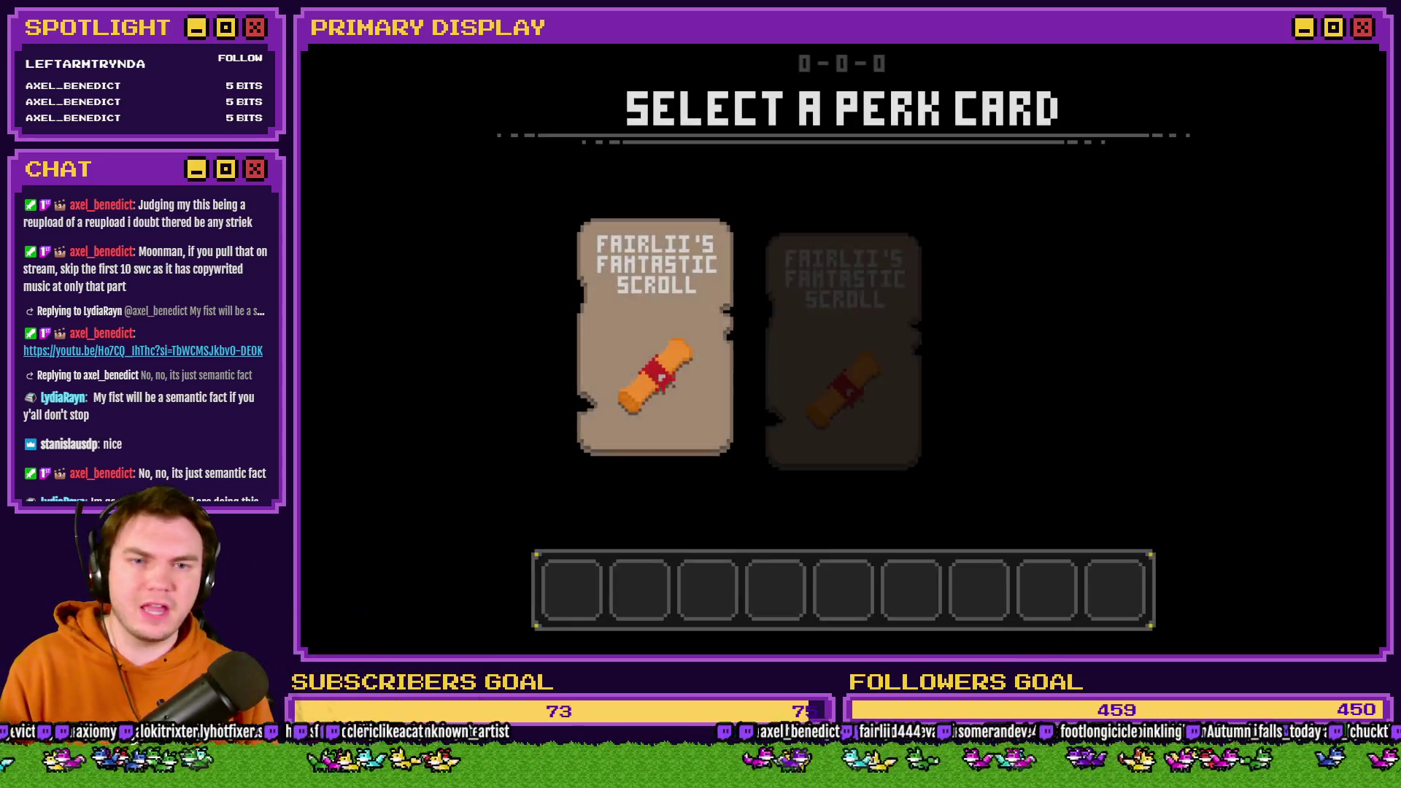
left_click(1050, 253)
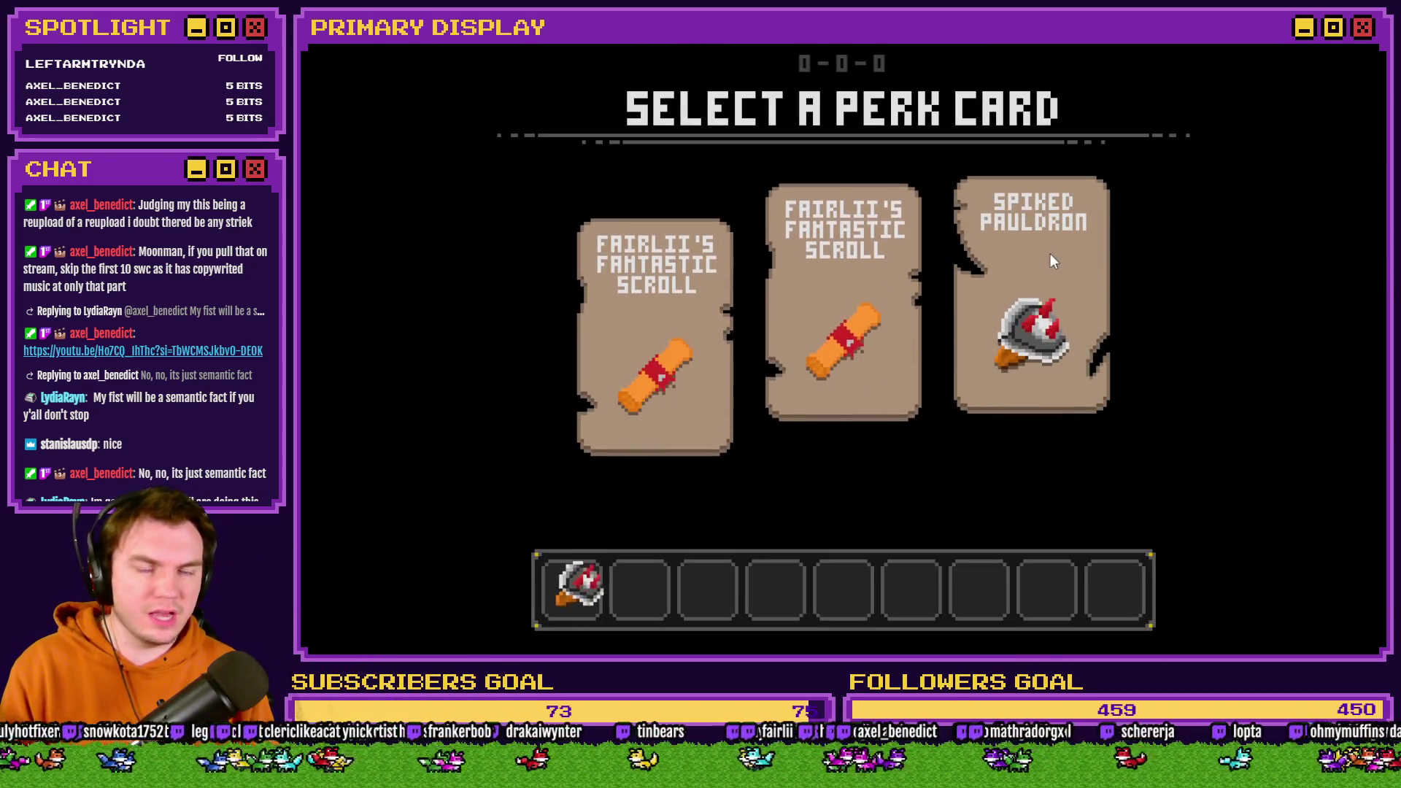
key("w")
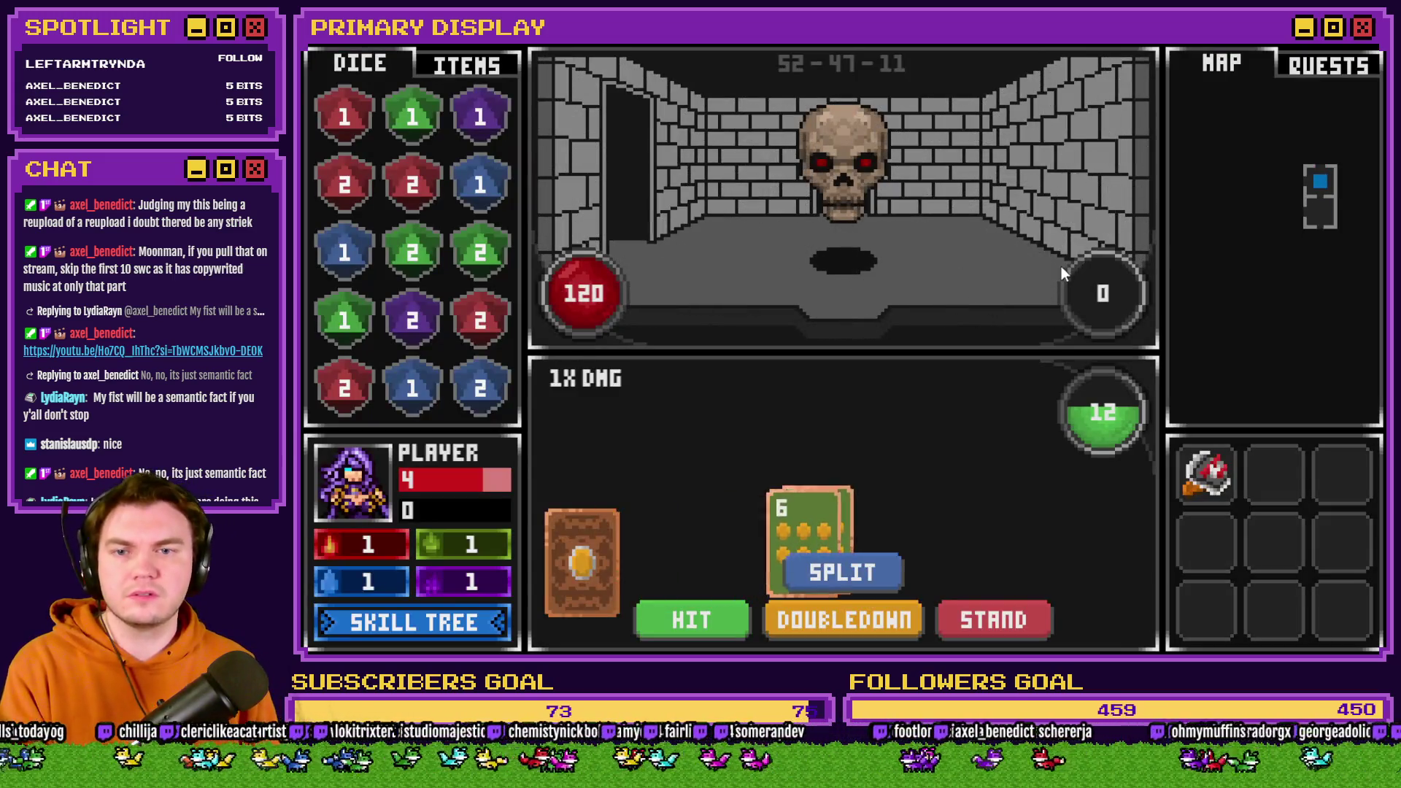
left_click(683, 621)
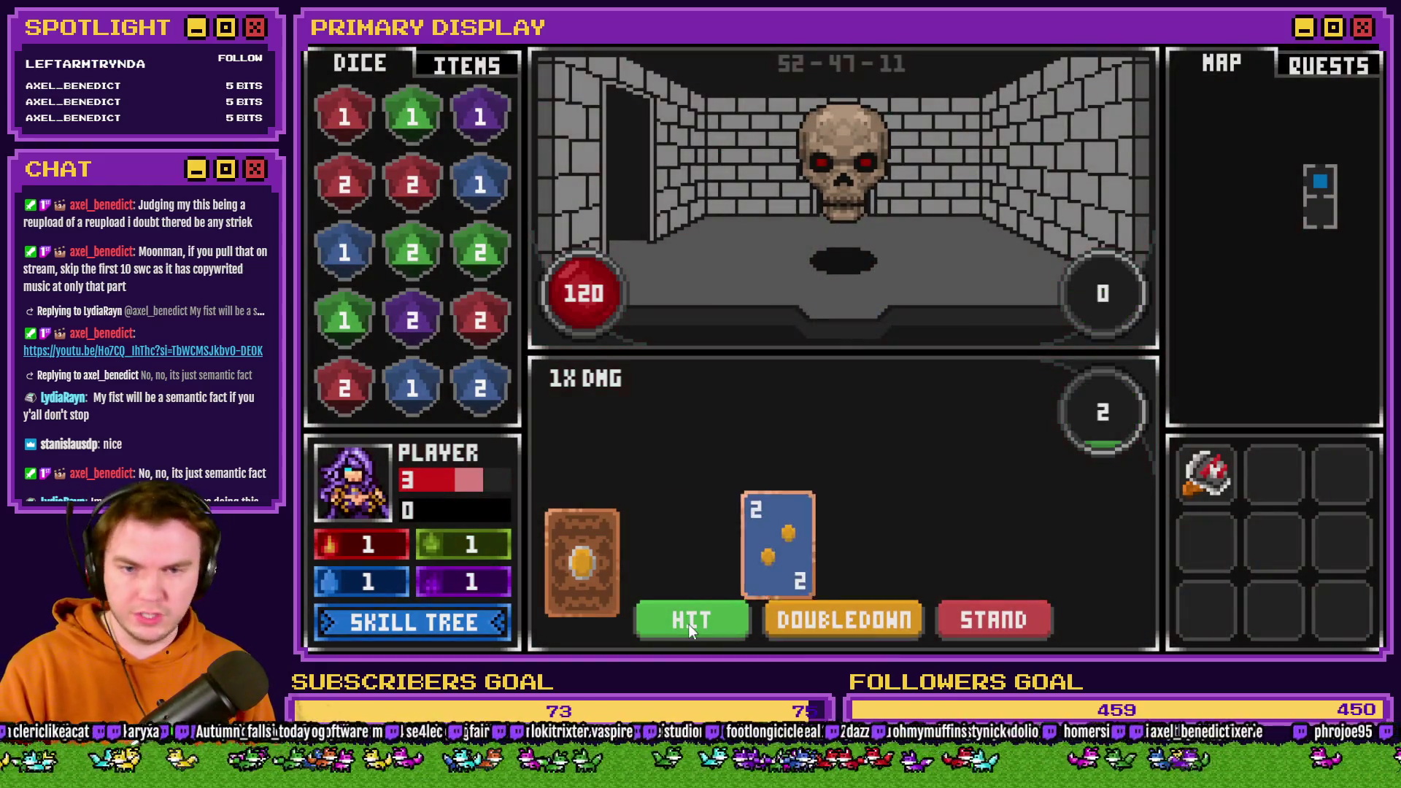
left_click(691, 620)
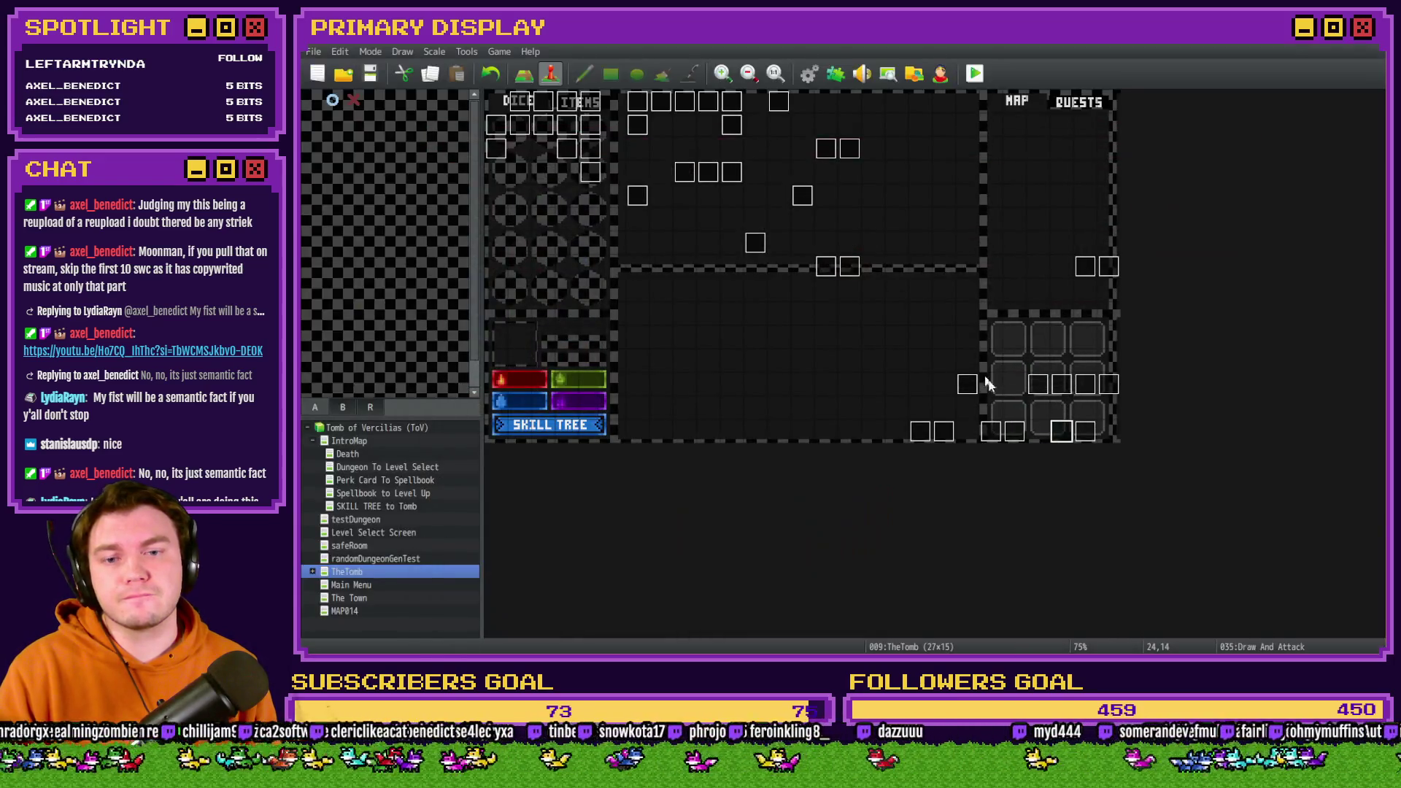
Delete the Break Loop after the 20-frame wait on page 7 of event 035 and confirm.
double_click(1059, 430)
left_click(637, 168)
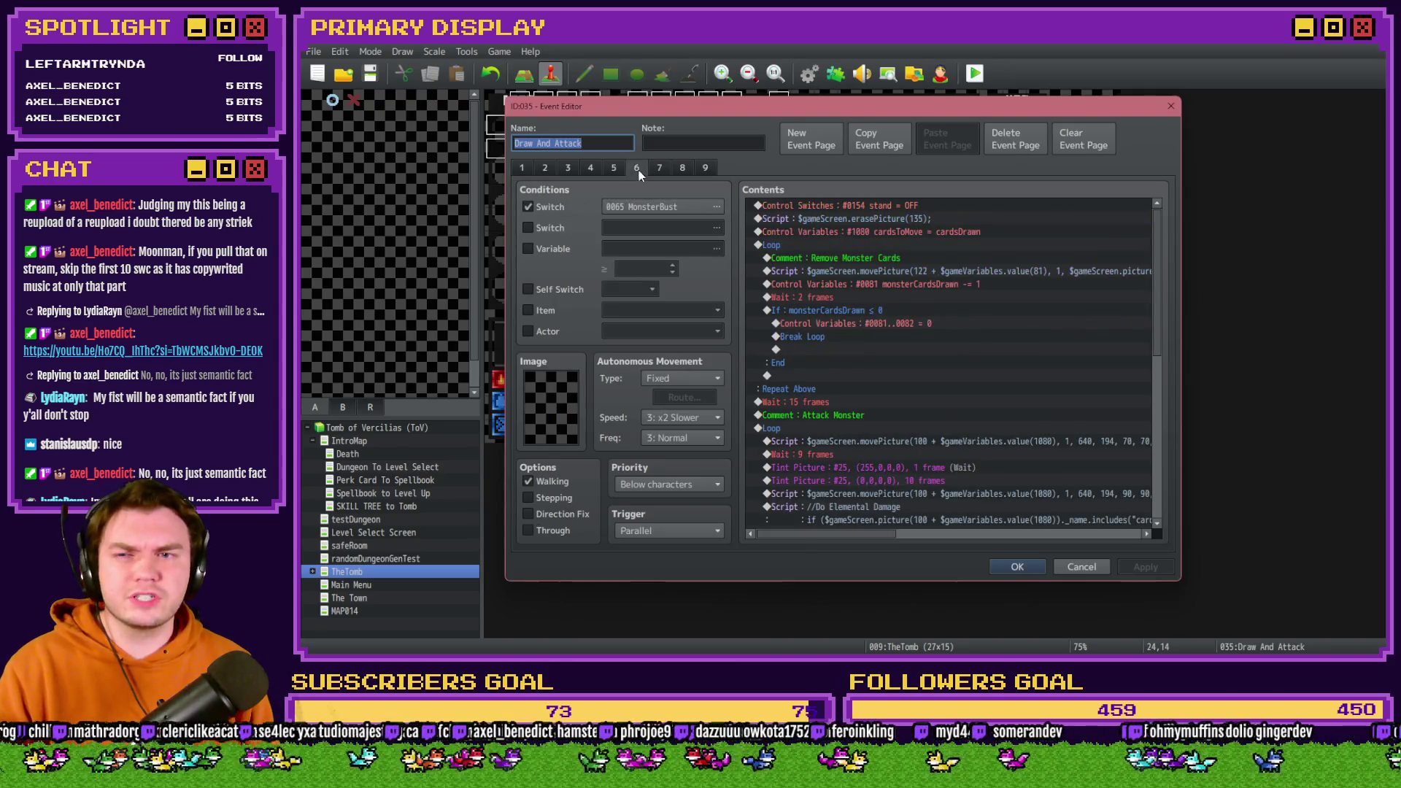
left_click(659, 167)
mouse_move(1162, 232)
left_mouse_down()
mouse_move(1180, 419)
mouse_move(1088, 431)
left_mouse_up()
left_click(829, 406)
left_click(826, 419)
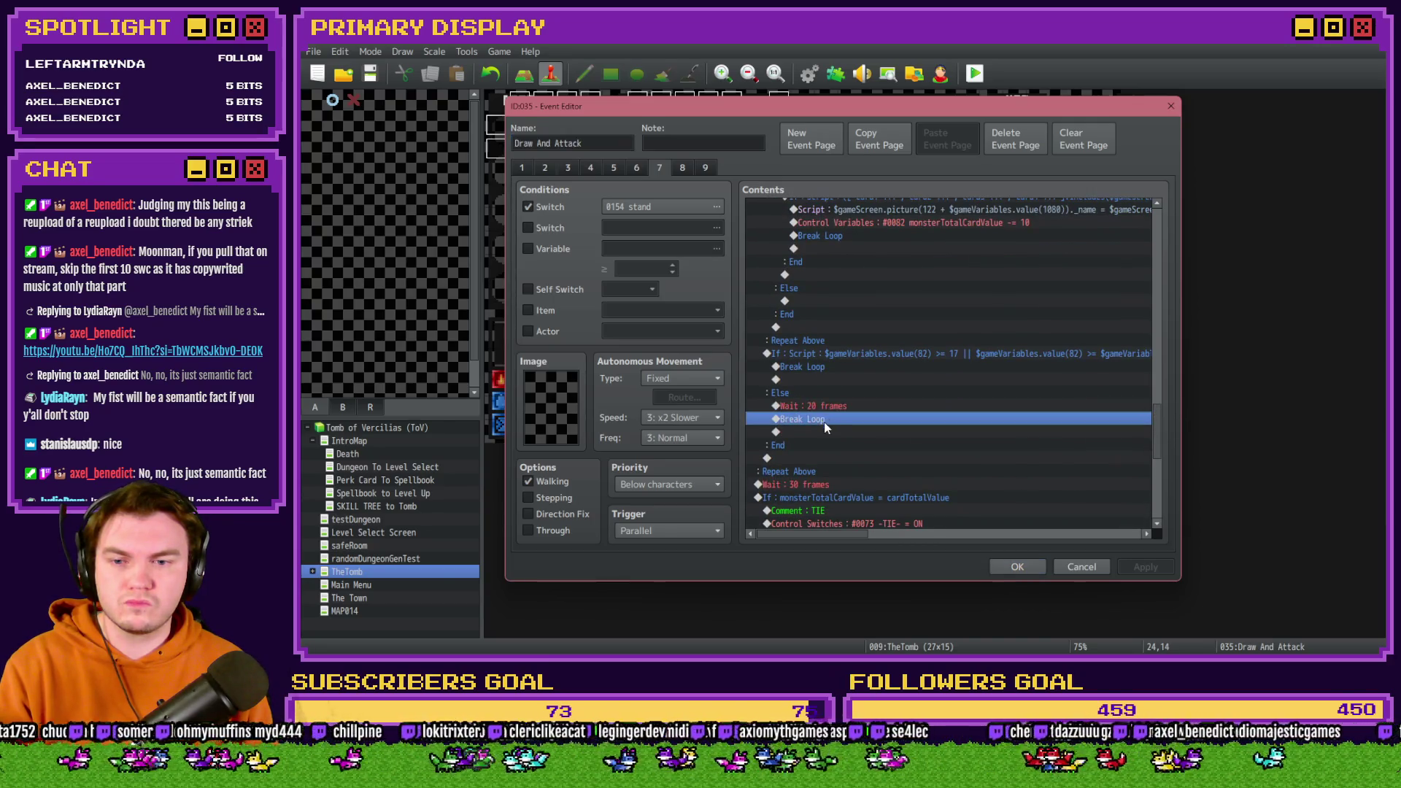
scroll(825, 421, "down", 2)
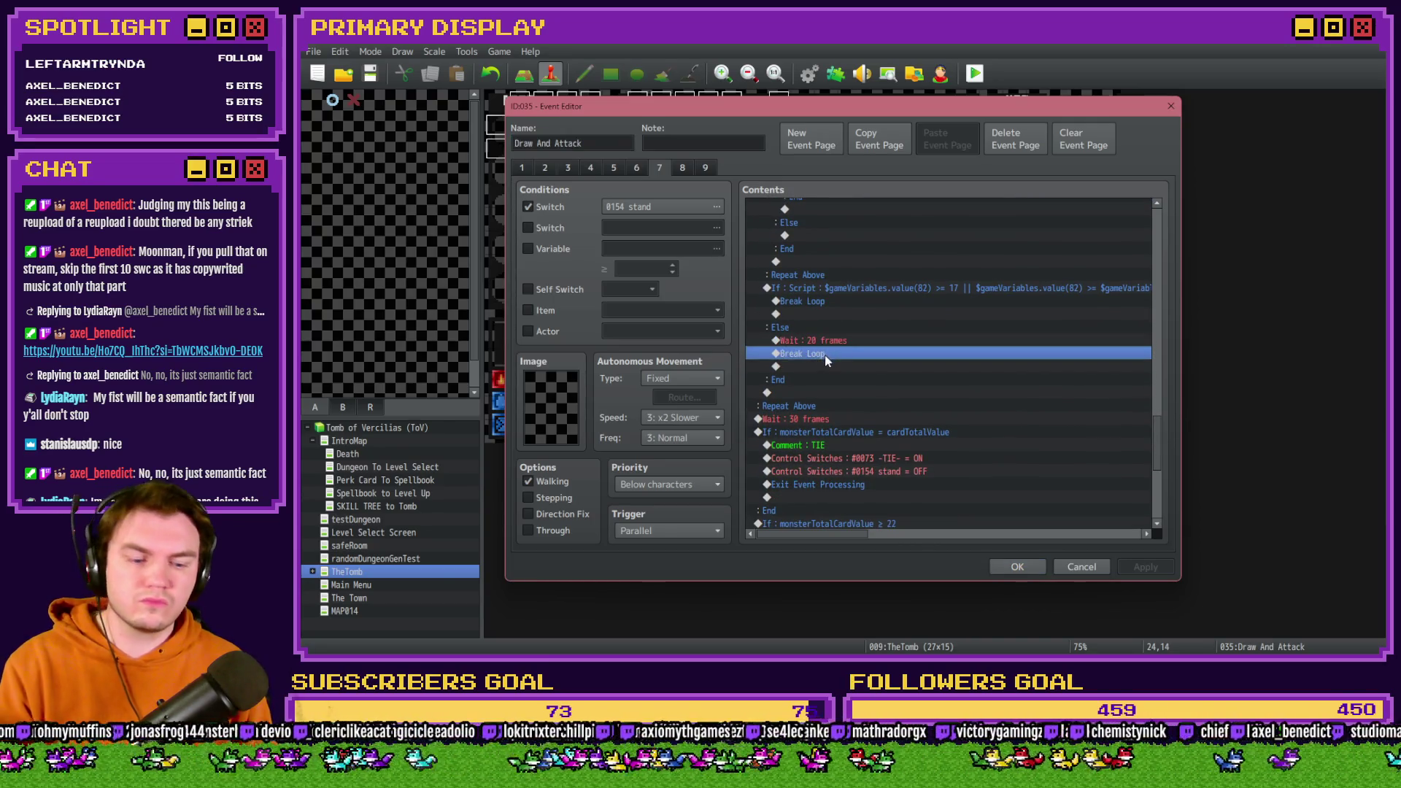
key("Delete")
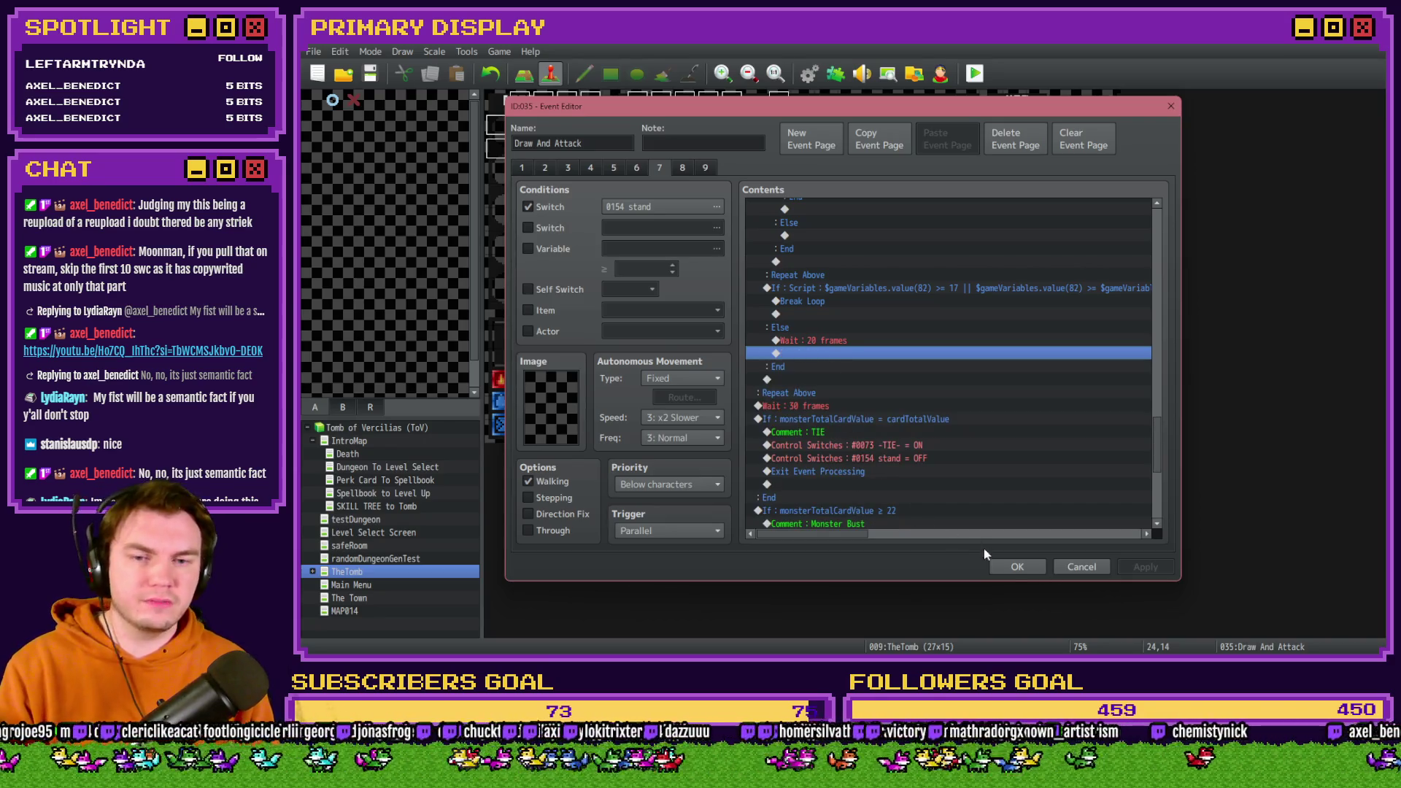
left_click(1017, 569)
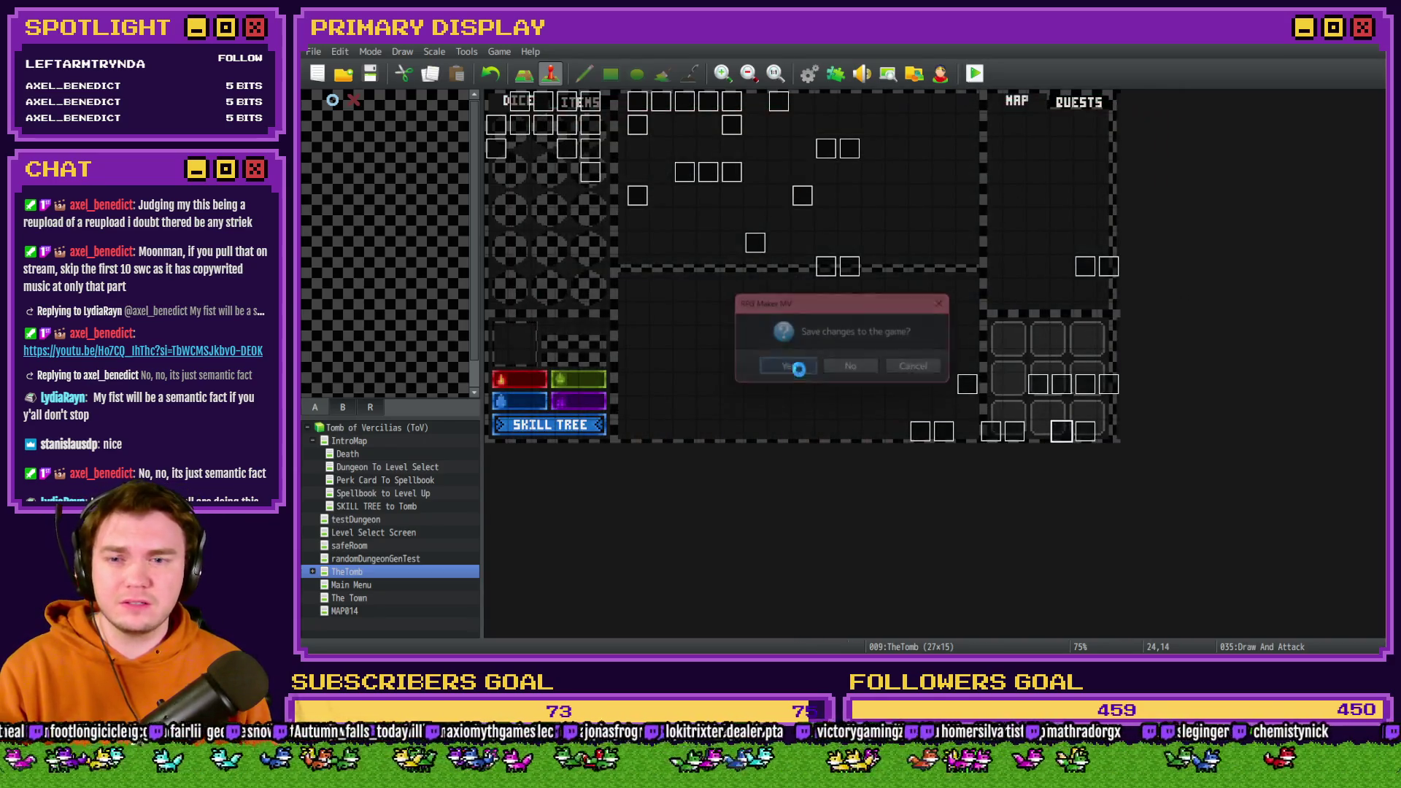
Save, playtest with F12, hit to 17 and stand while the monster draws to 20.
left_click(803, 368)
key("F12")
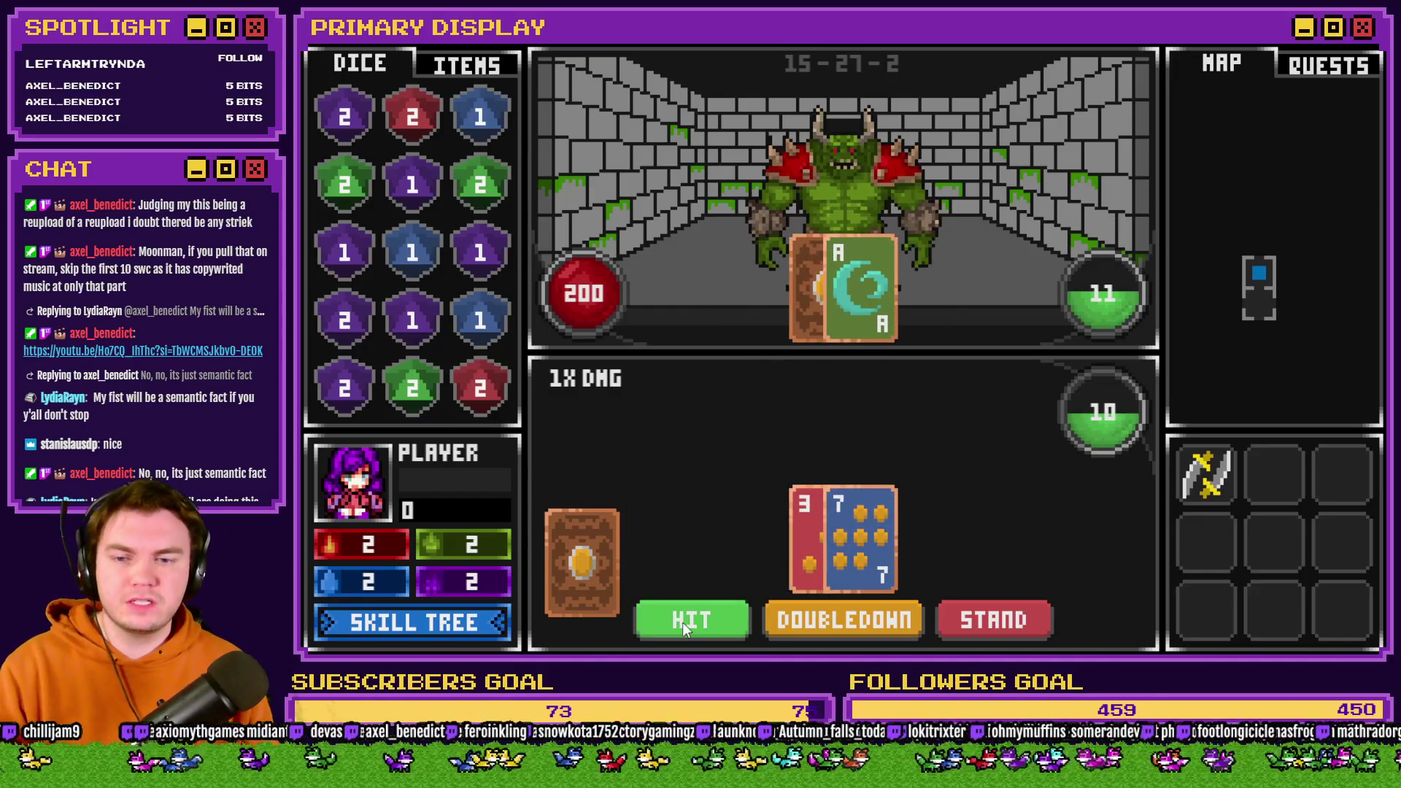
left_click(681, 623)
left_click(688, 623)
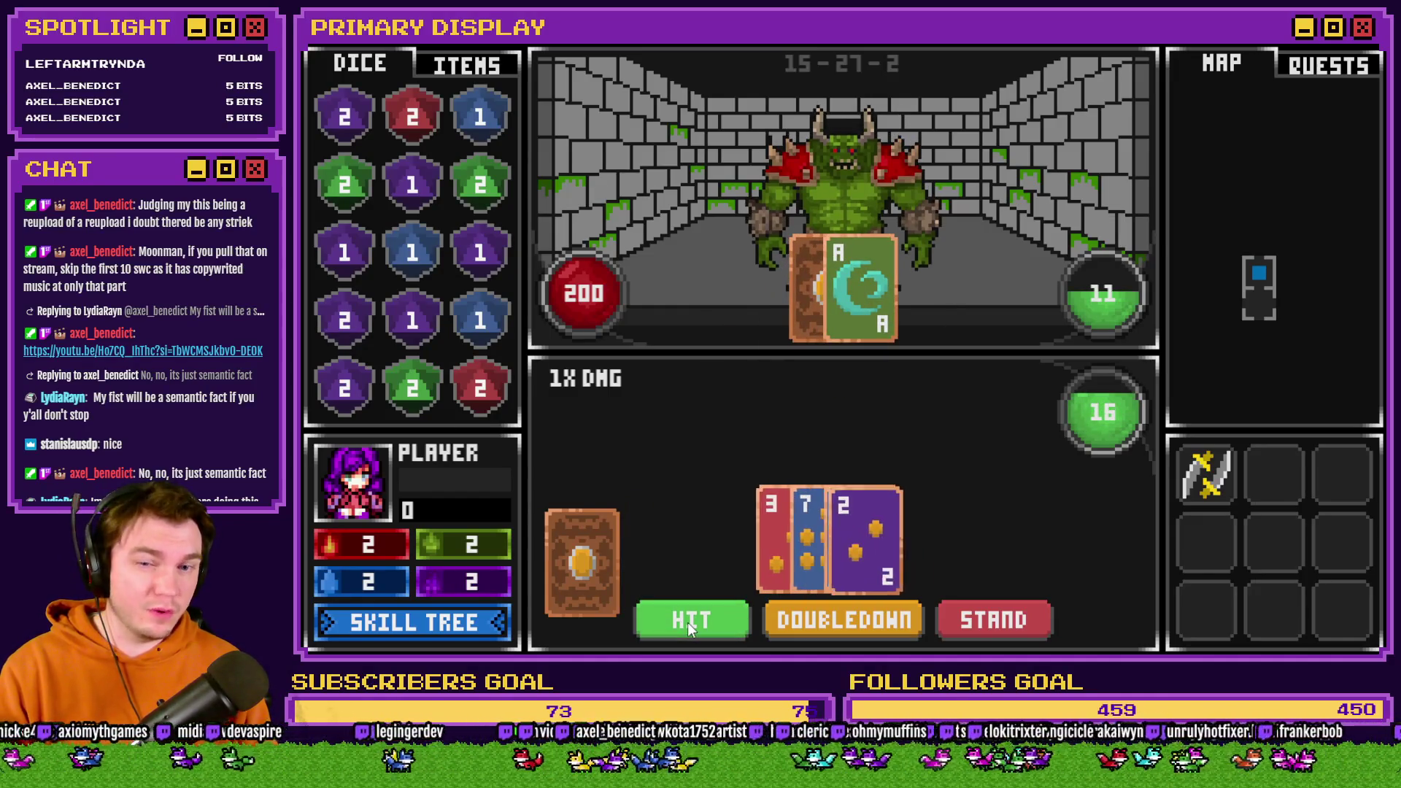
left_click(732, 623)
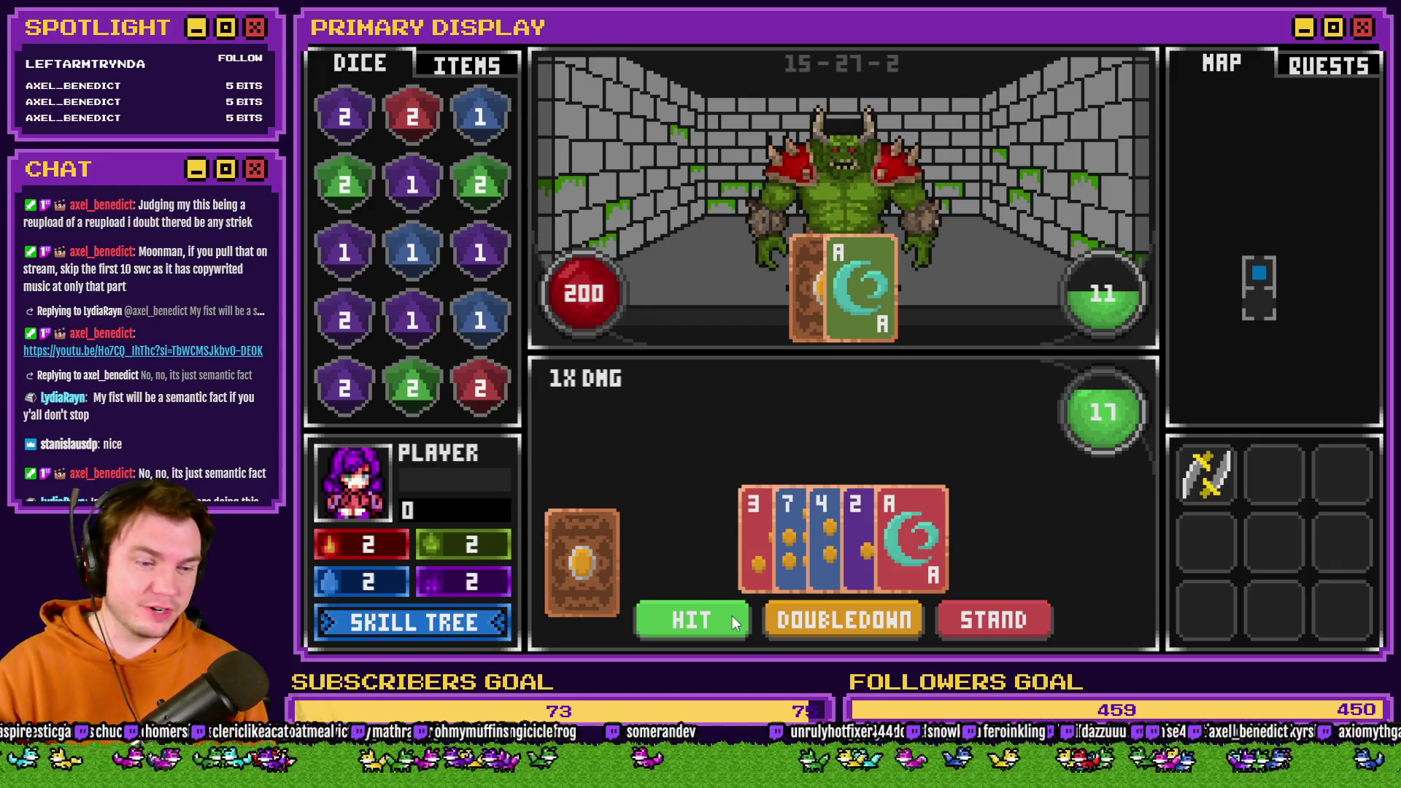
left_click(1017, 623)
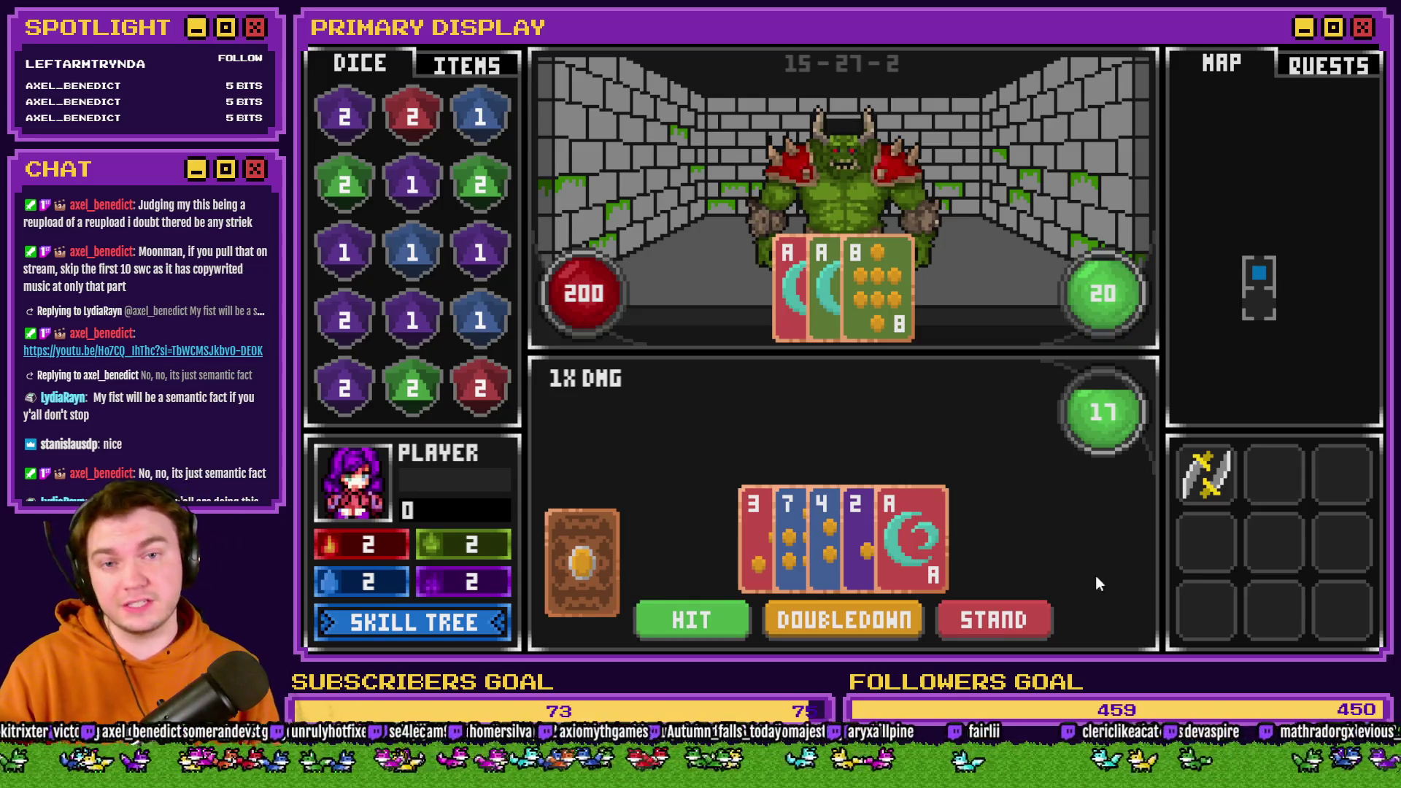
key("alt+F4")
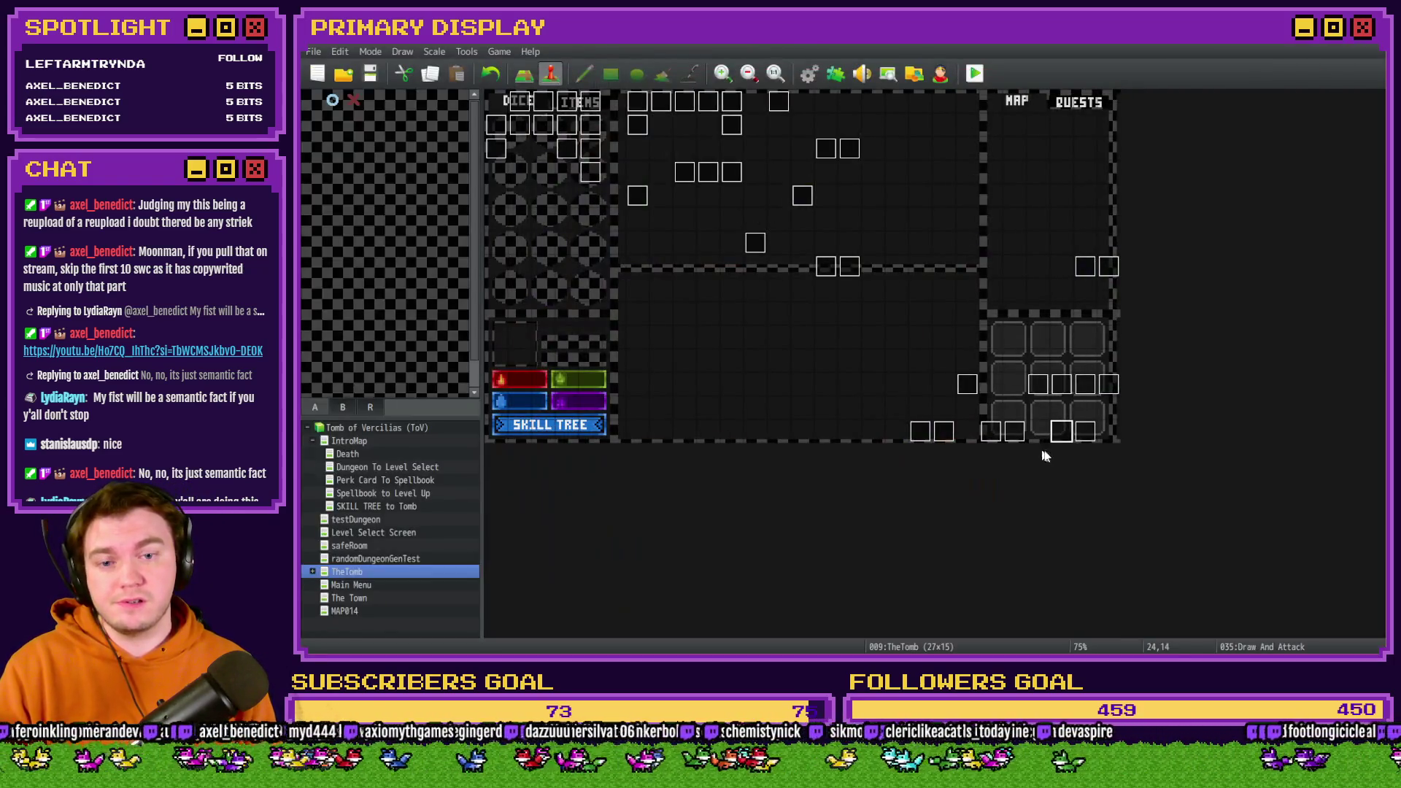
double_click(1062, 431)
scroll(949, 365, "down", 5)
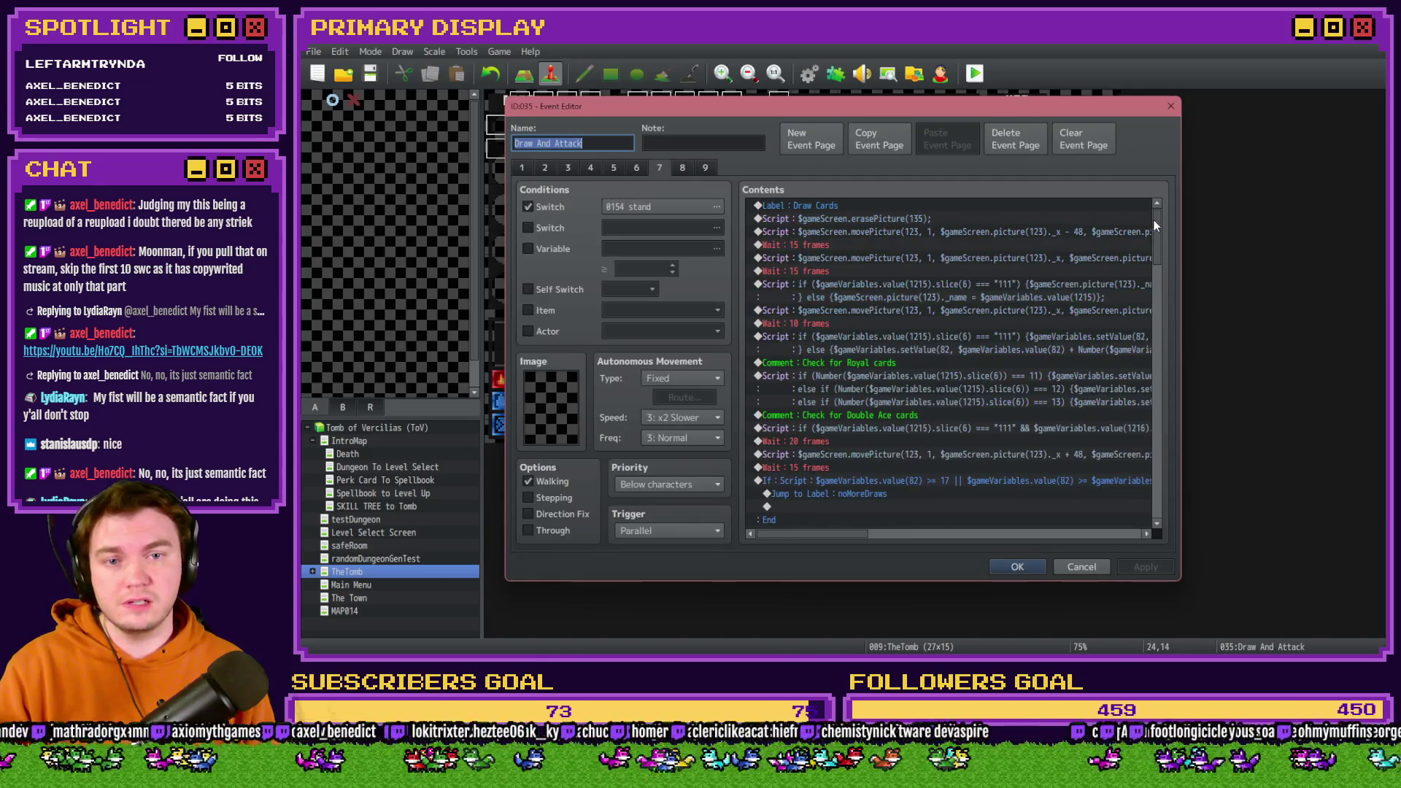
scroll(1161, 383, "down", 2)
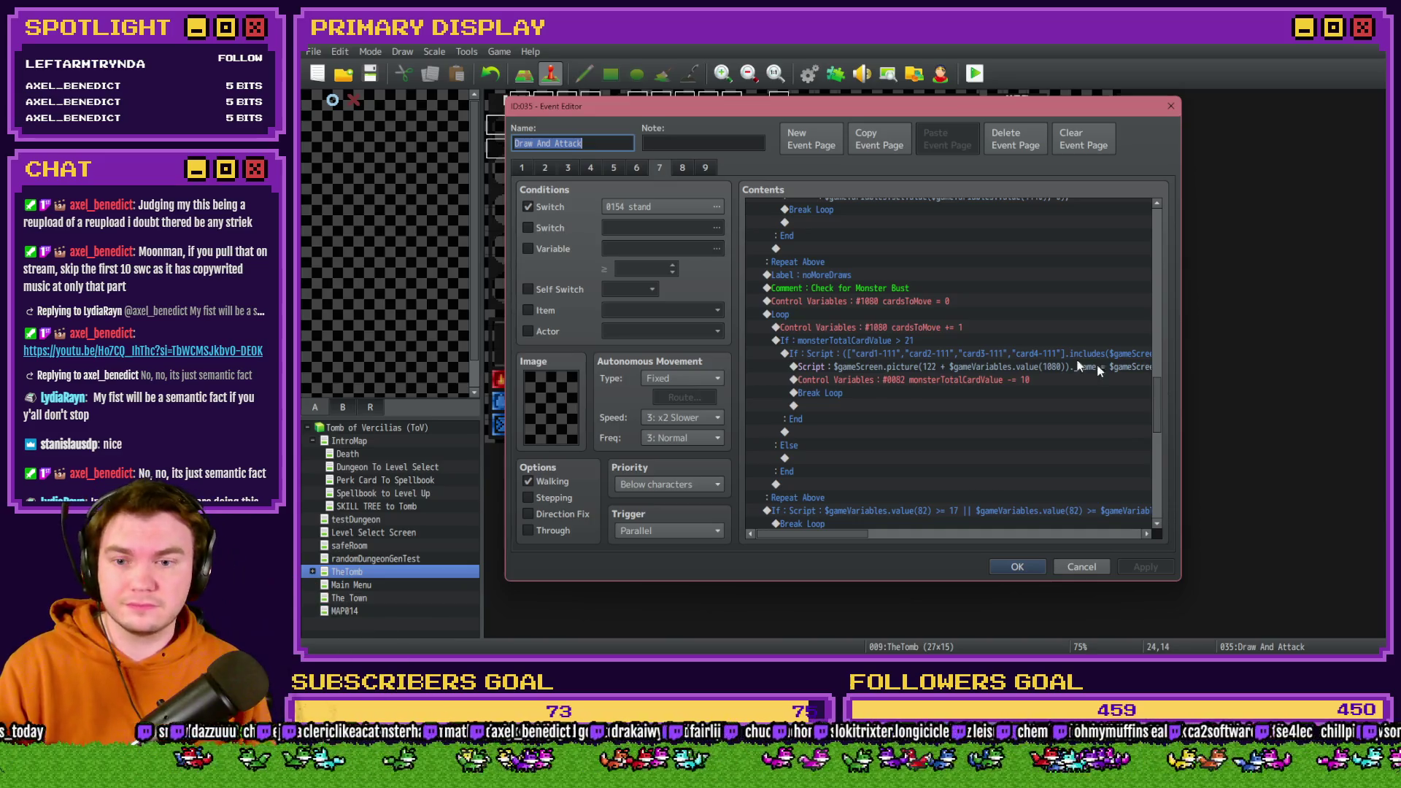
scroll(1019, 363, "down", 2)
scroll(898, 372, "down", 2)
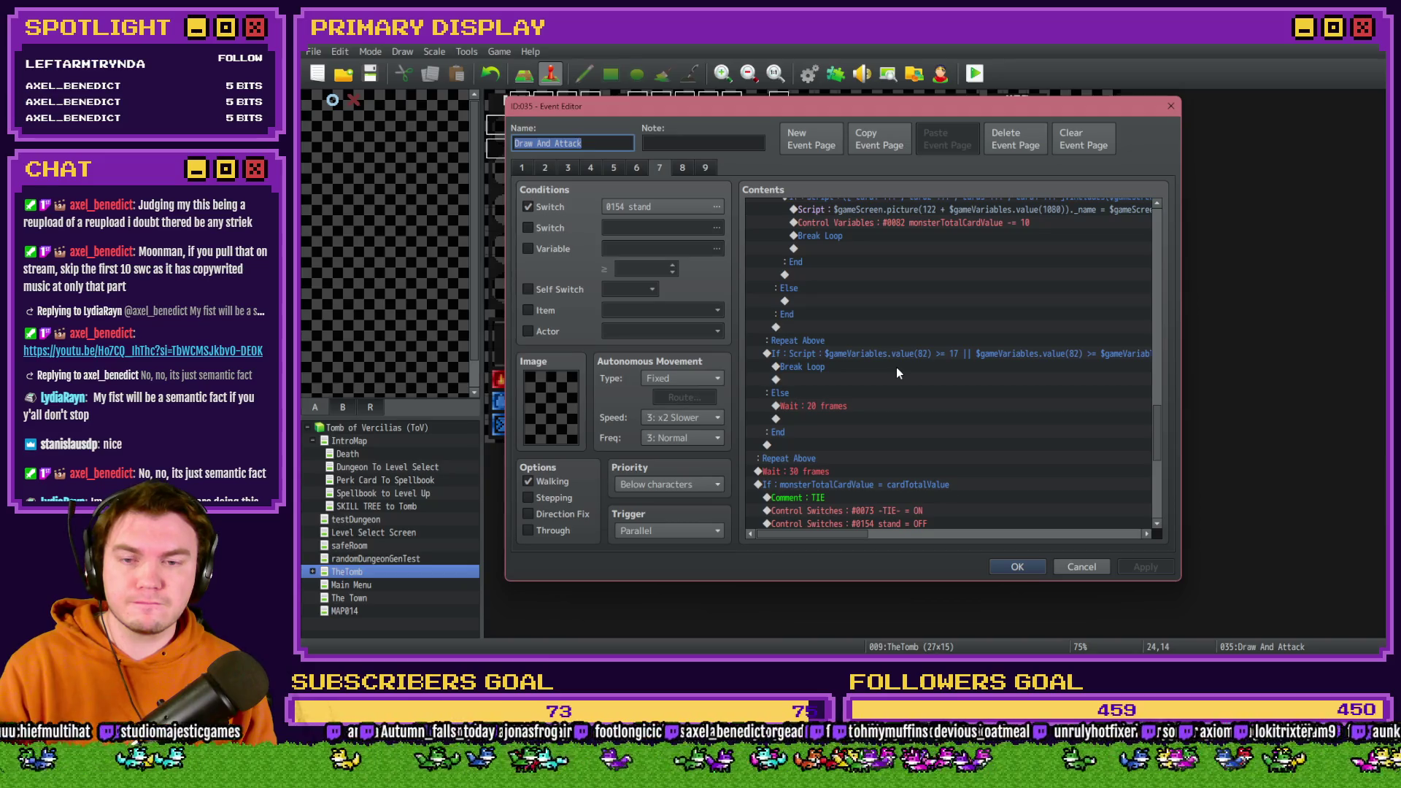
left_click_drag(1166, 437, 1157, 297)
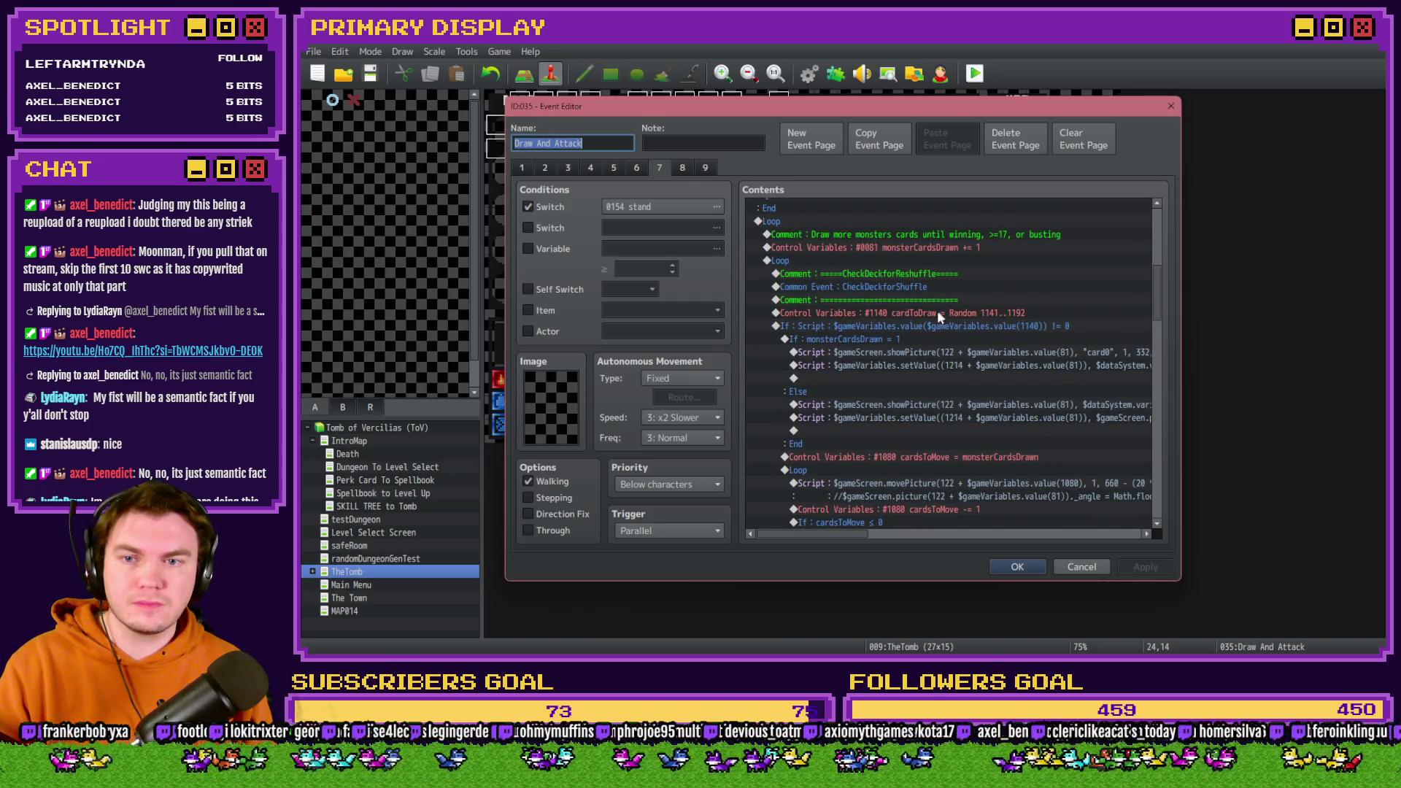
scroll(927, 325, "up", 2)
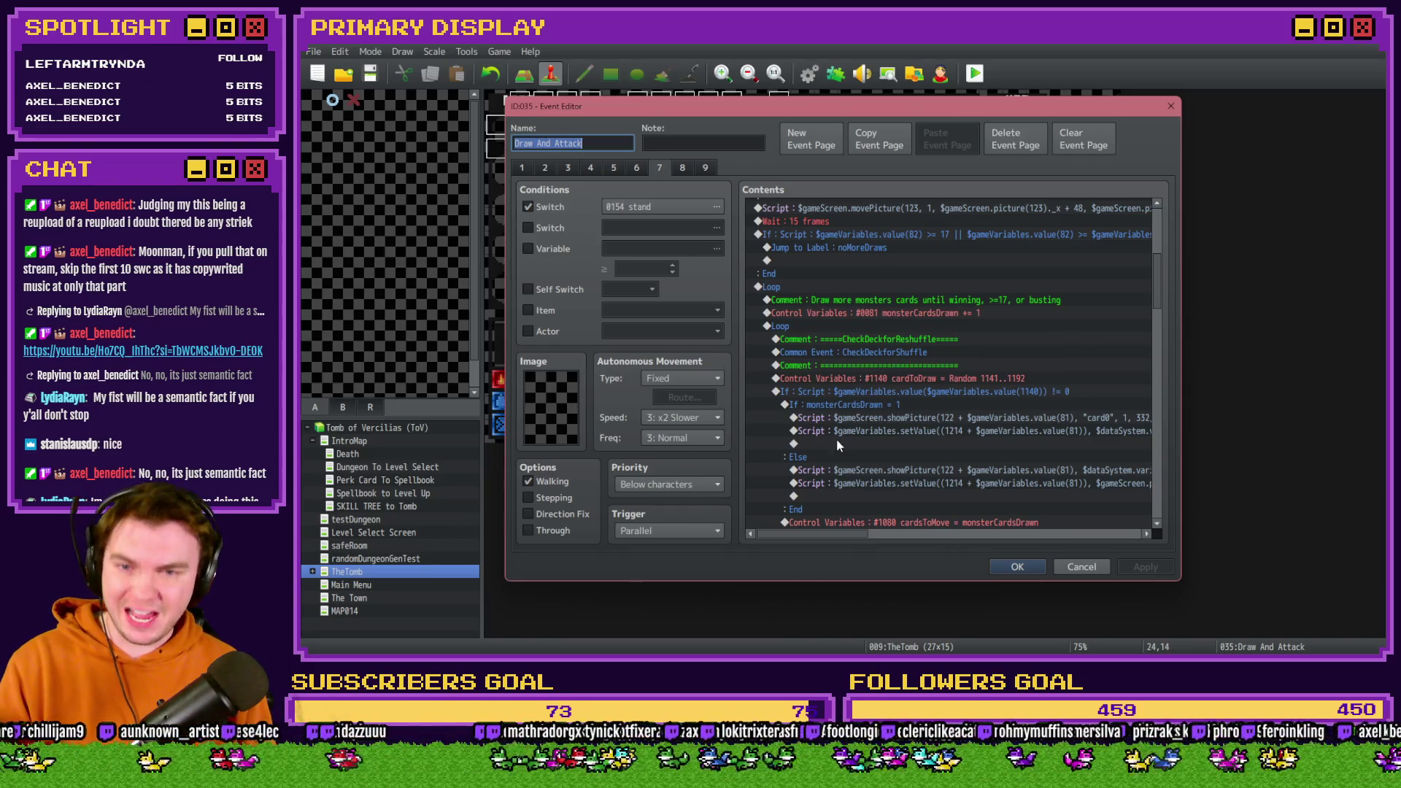
scroll(839, 432, "up", 5)
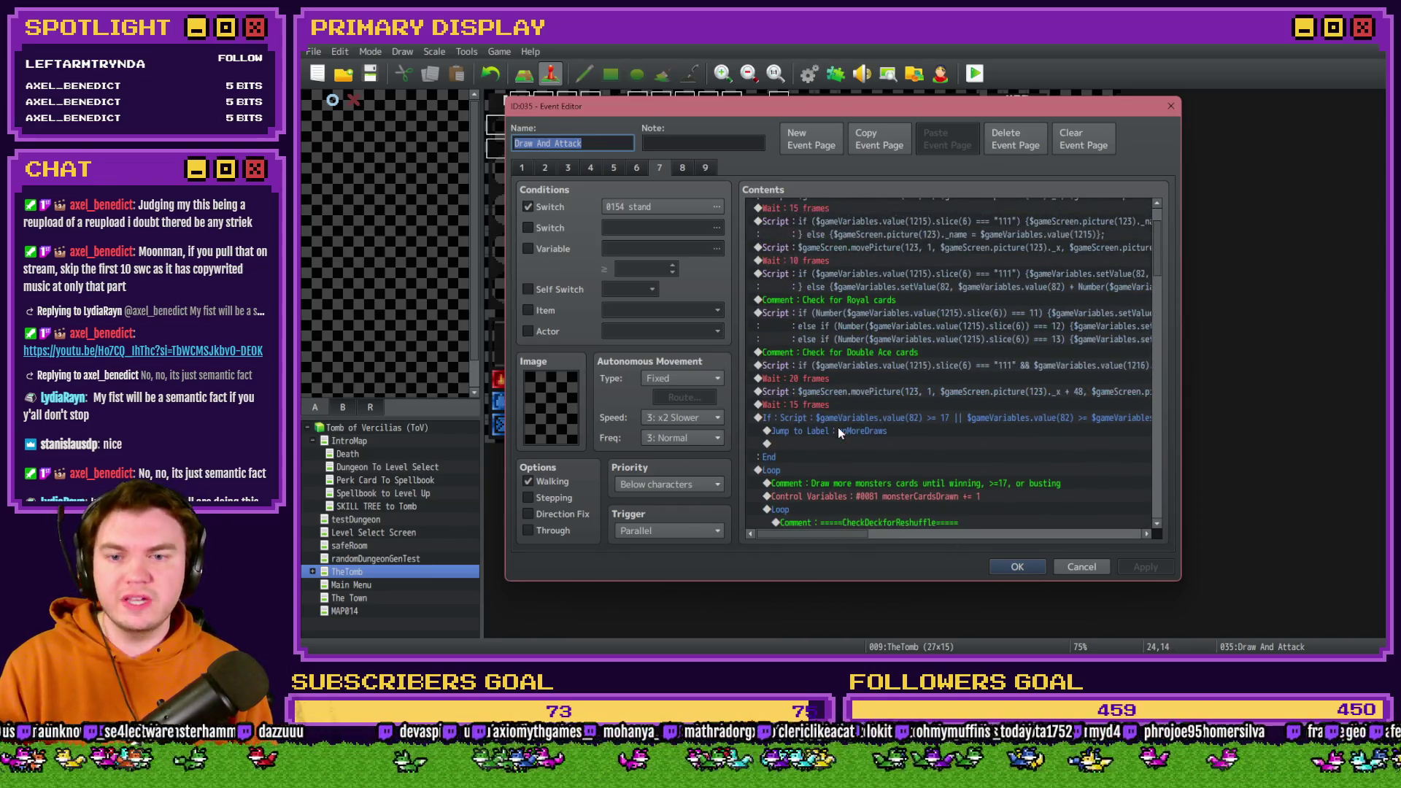
scroll(840, 416, "down", 2)
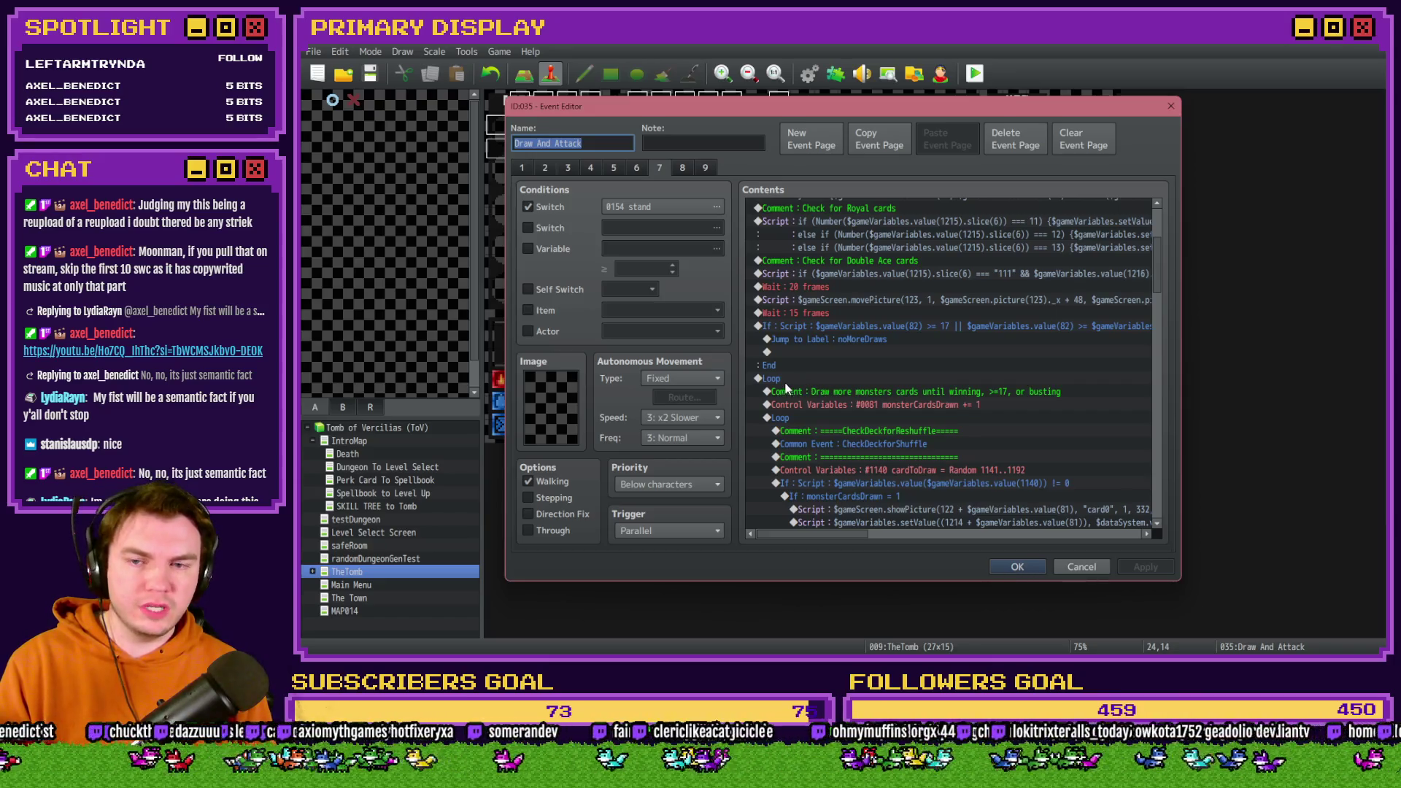
left_click(786, 387)
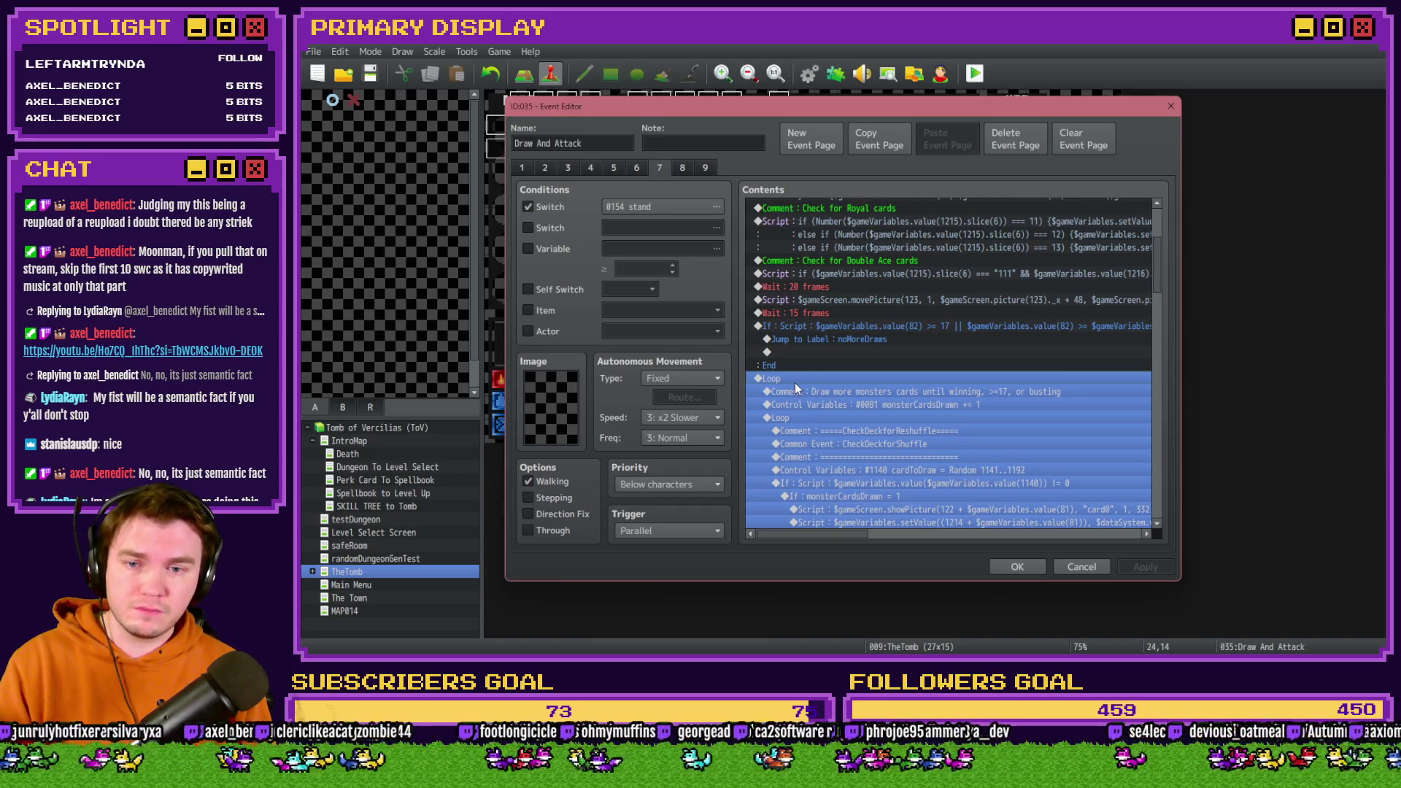
left_click(813, 407)
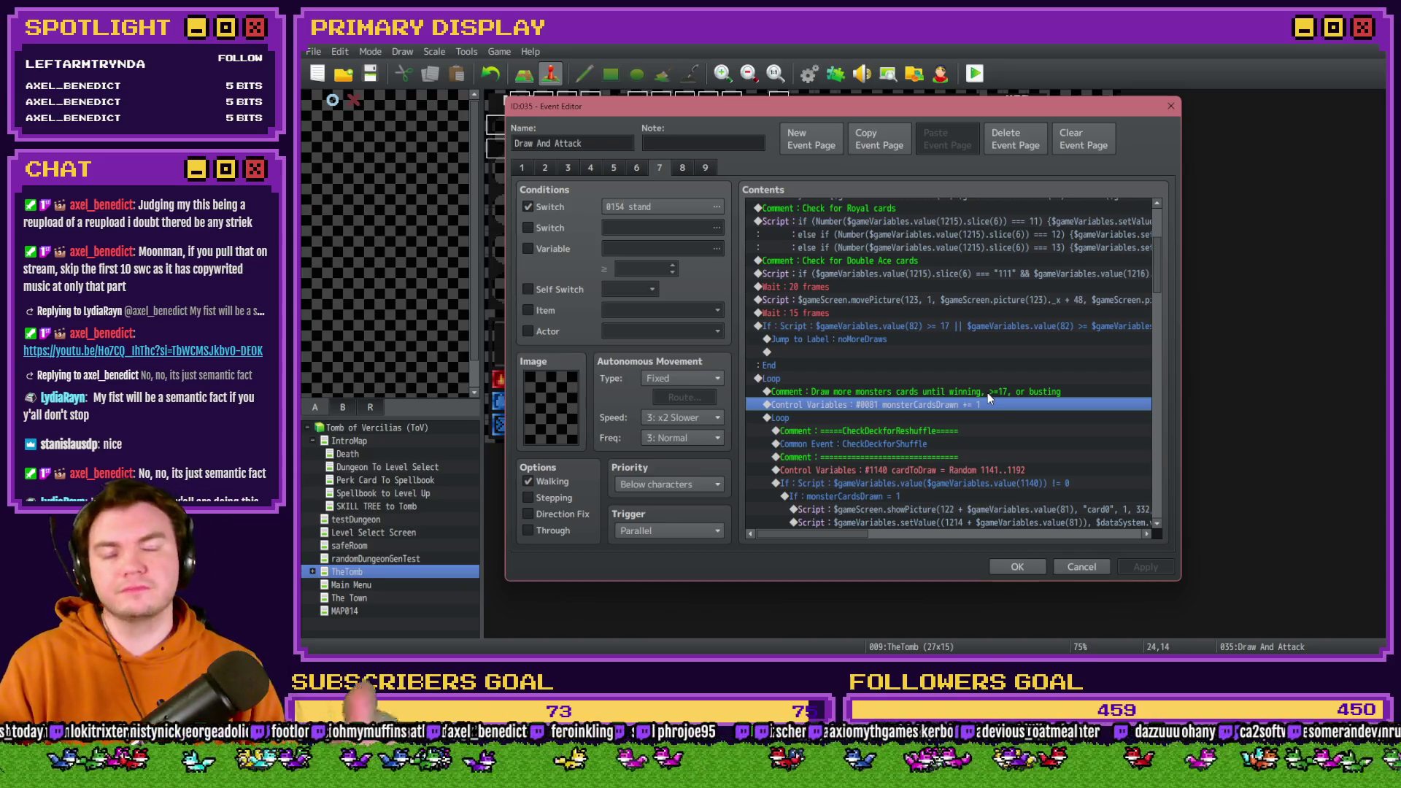
left_click(826, 391)
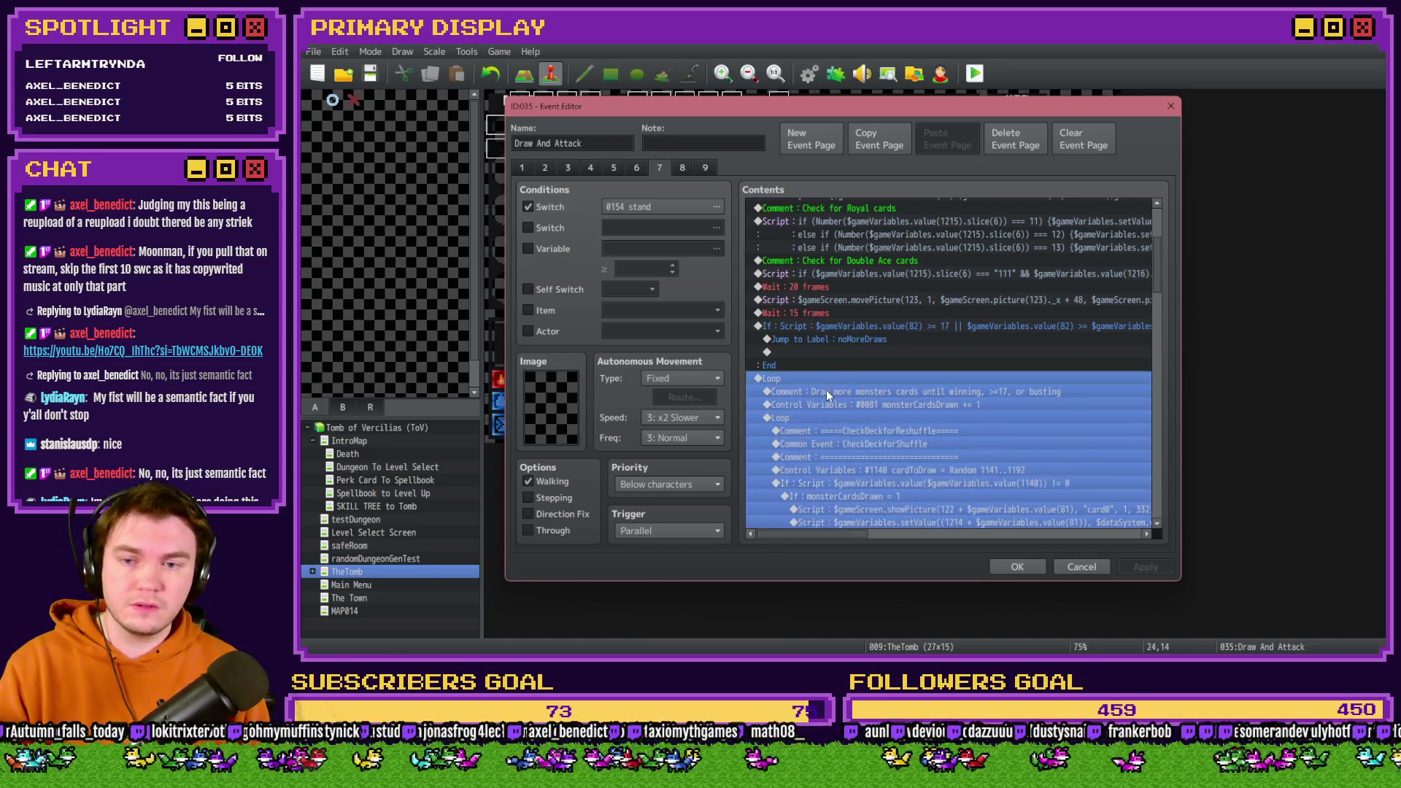
left_click(825, 405)
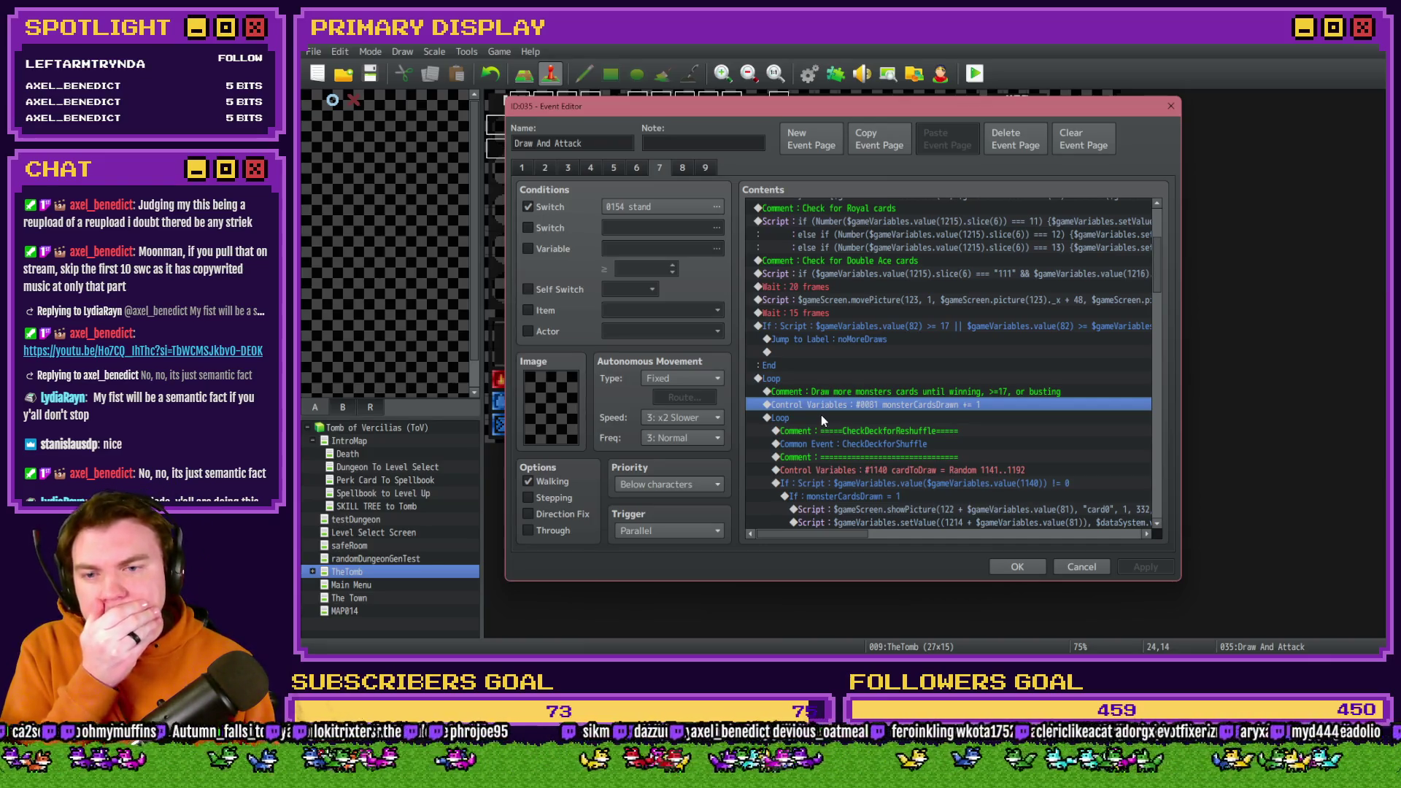
left_click(821, 415)
scroll(822, 415, "down", 4)
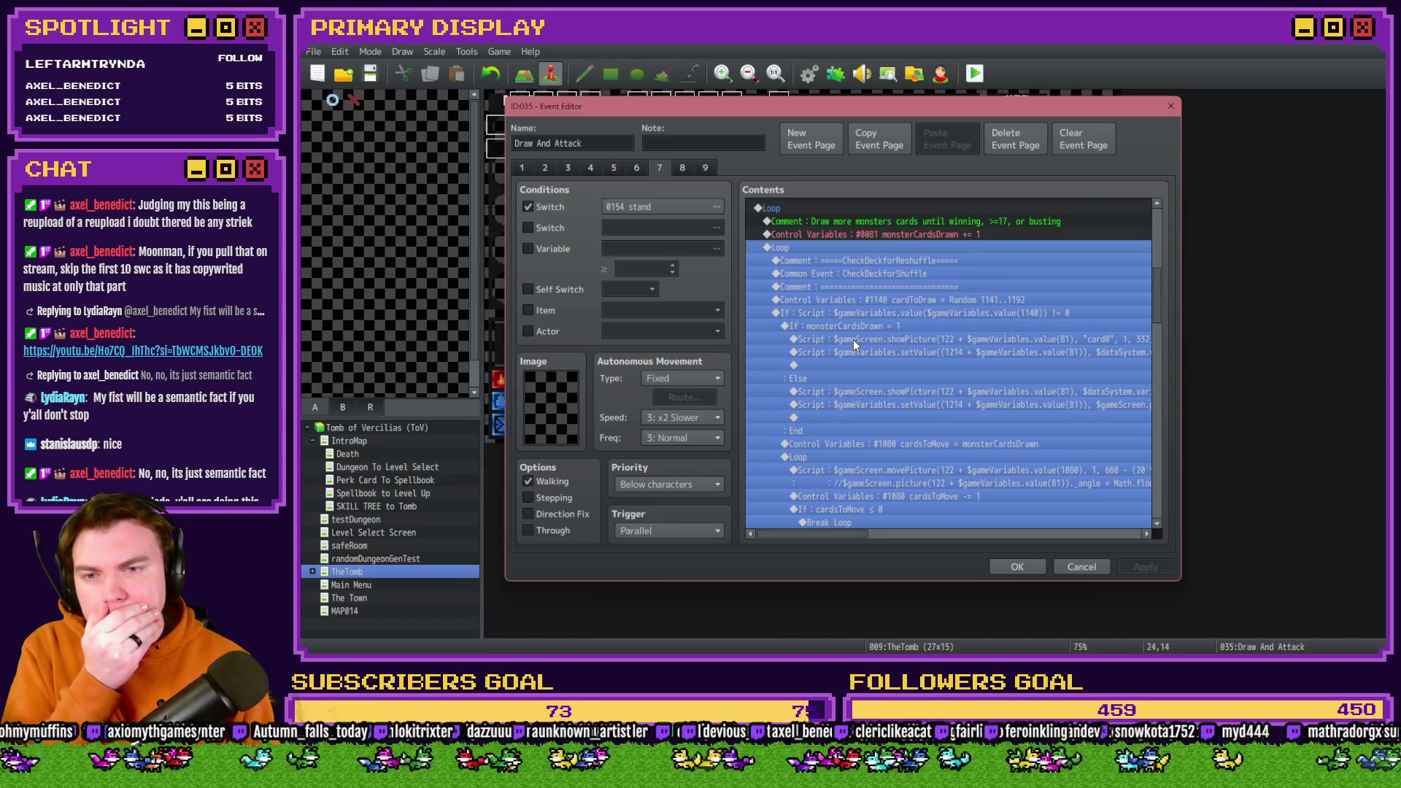
left_click(852, 340)
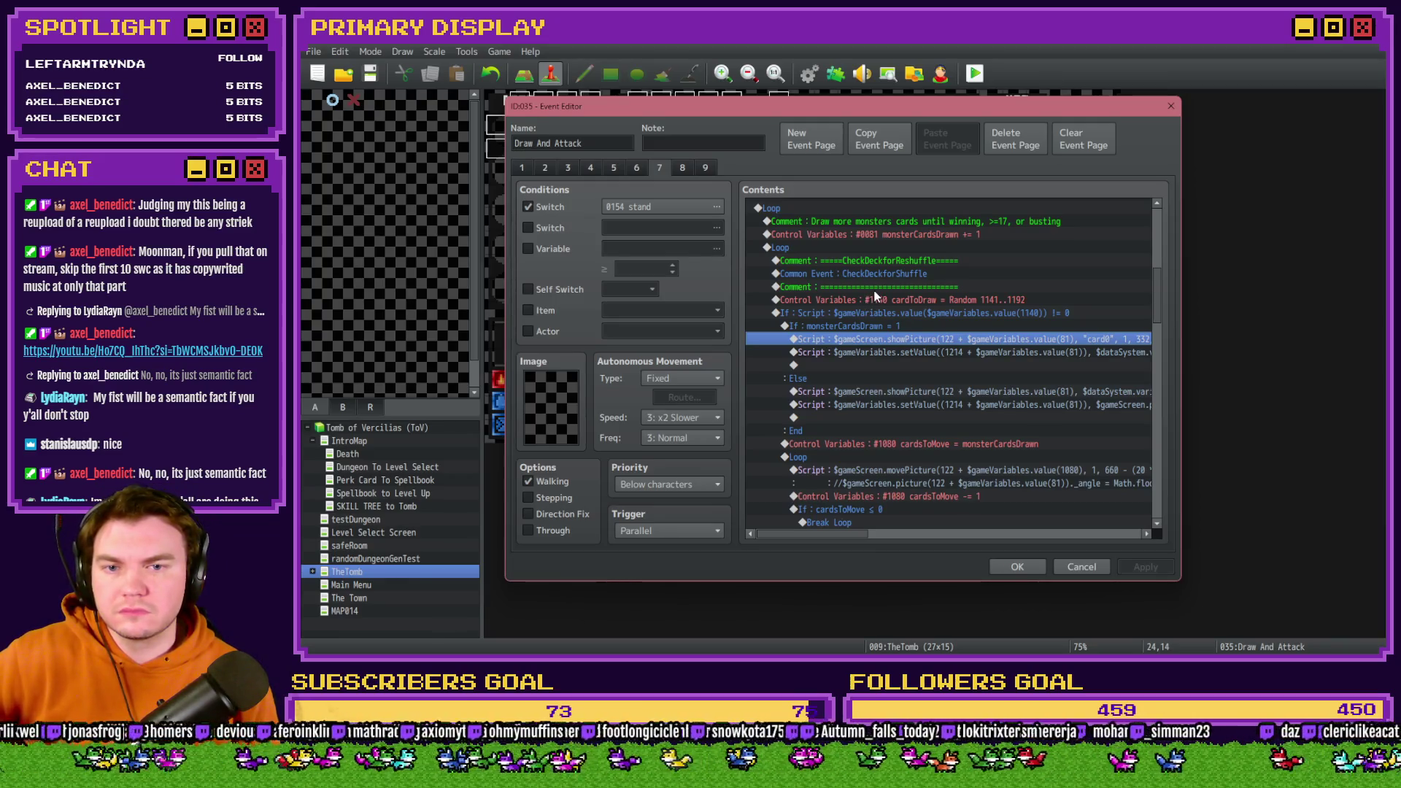
left_click(889, 314)
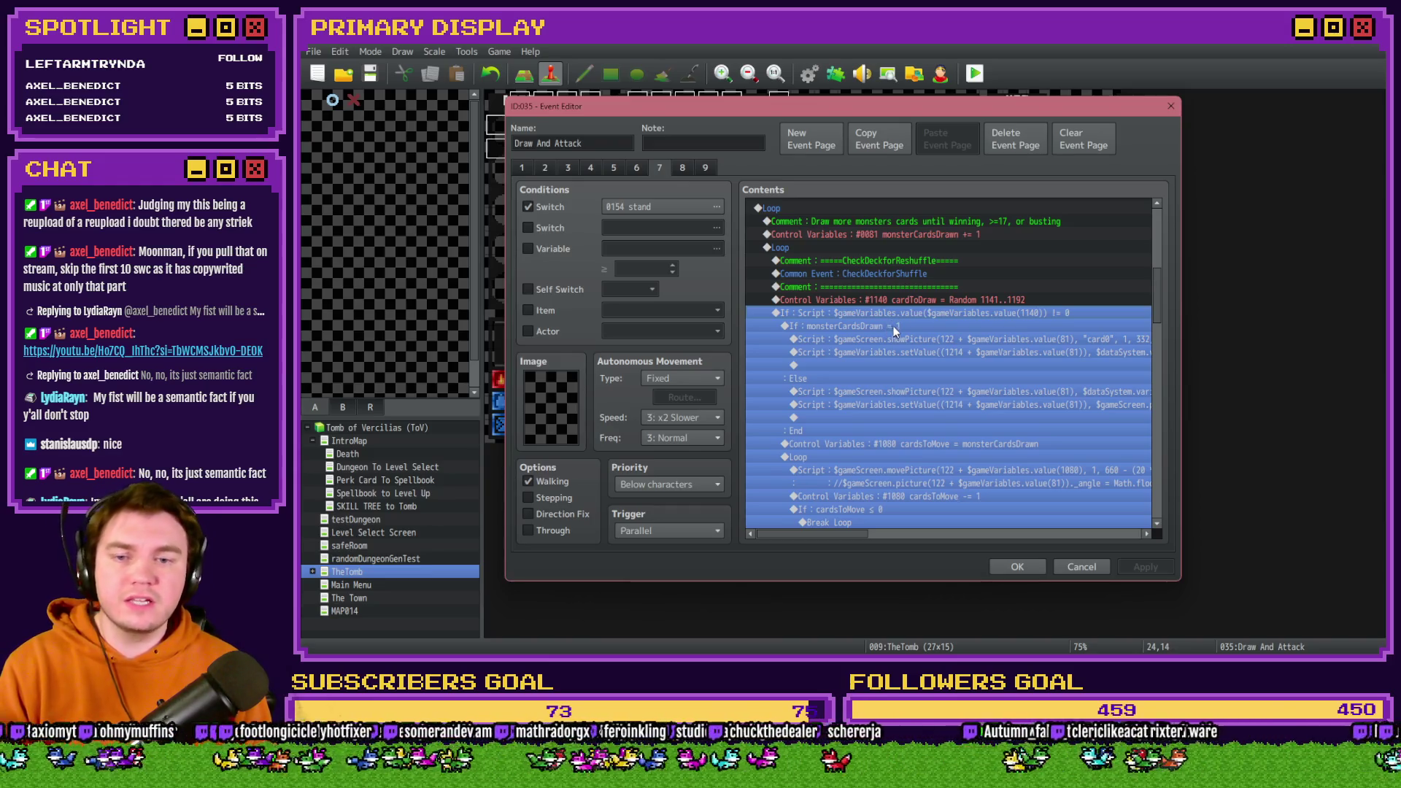
left_click(892, 329)
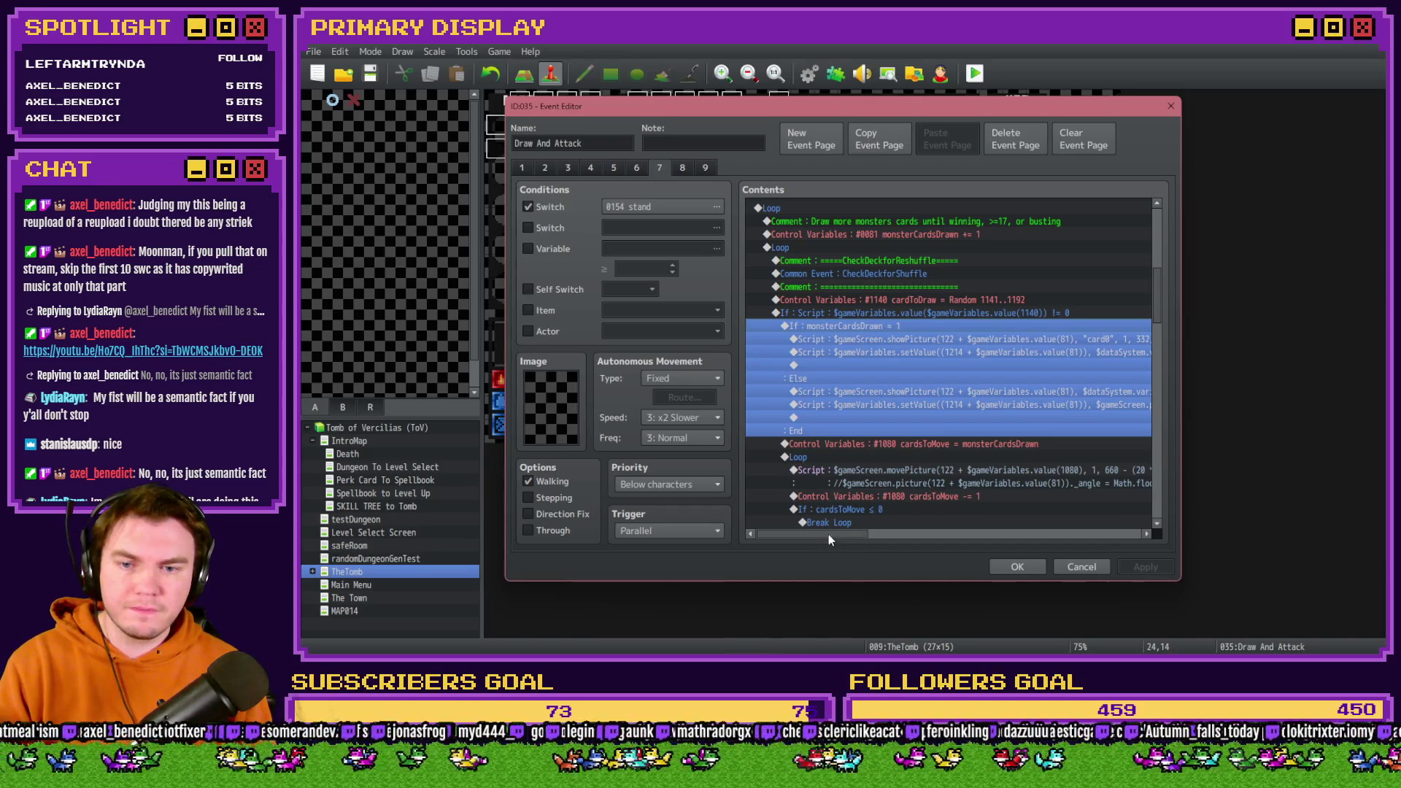
mouse_move(830, 534)
left_mouse_down()
mouse_move(876, 534)
mouse_move(808, 532)
left_mouse_up()
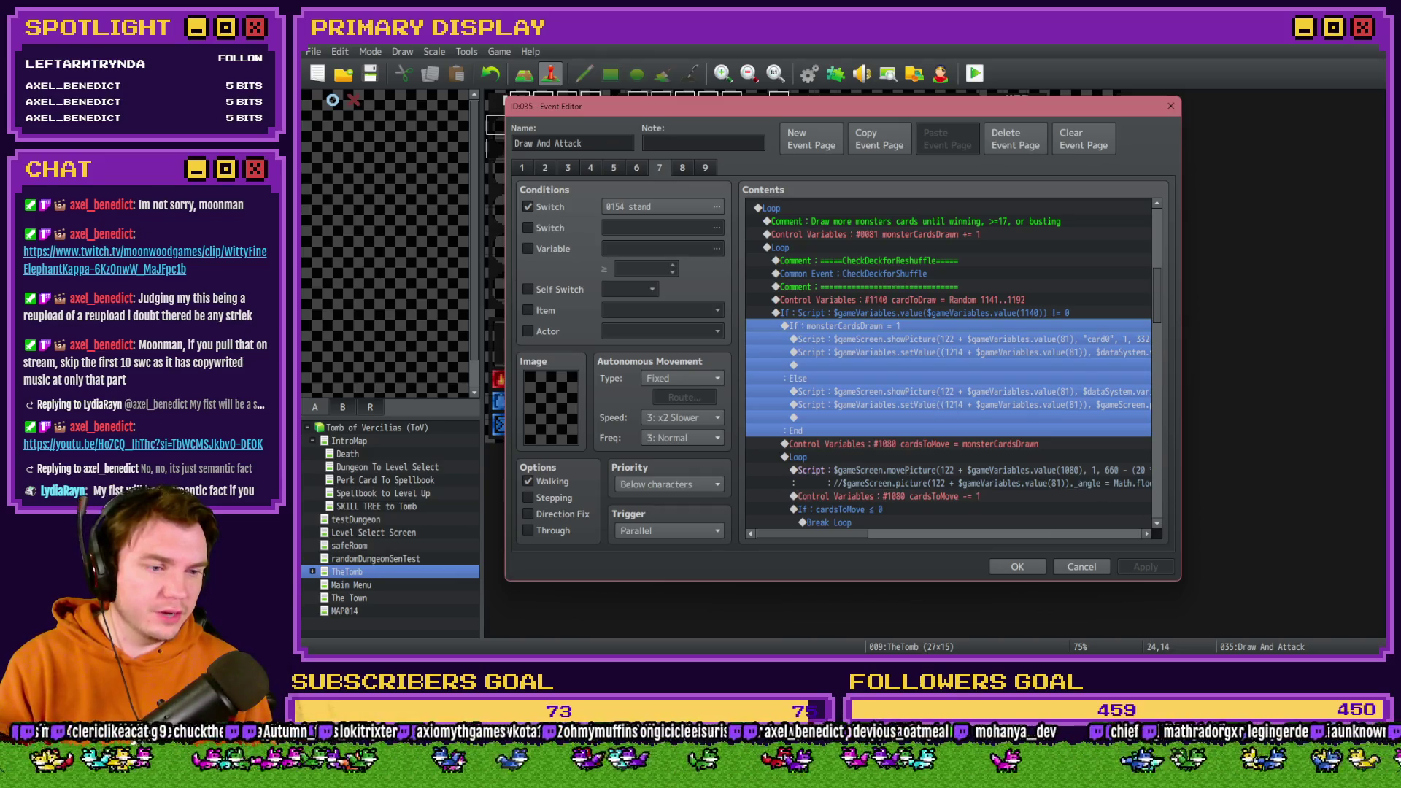
key("alt+Tab")
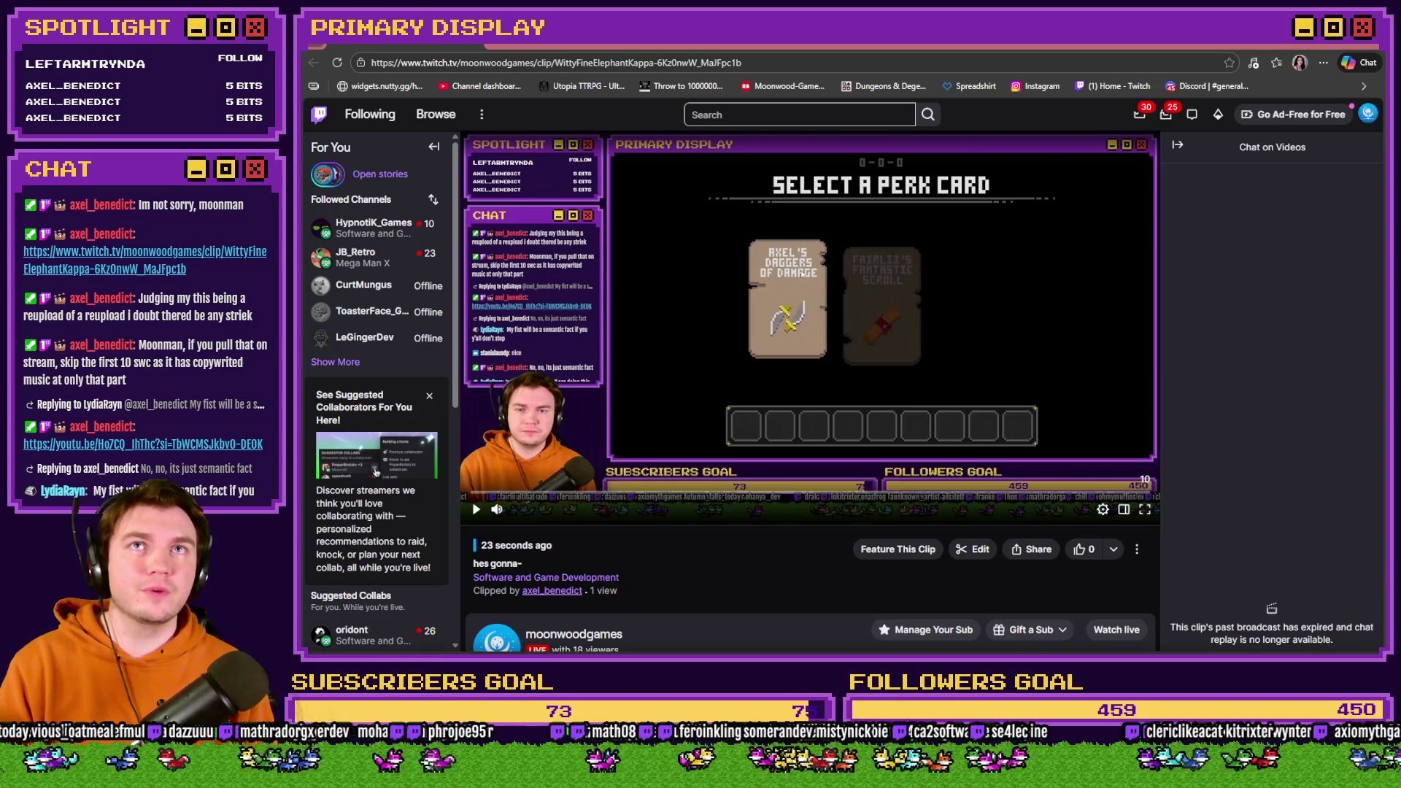
left_click(472, 513)
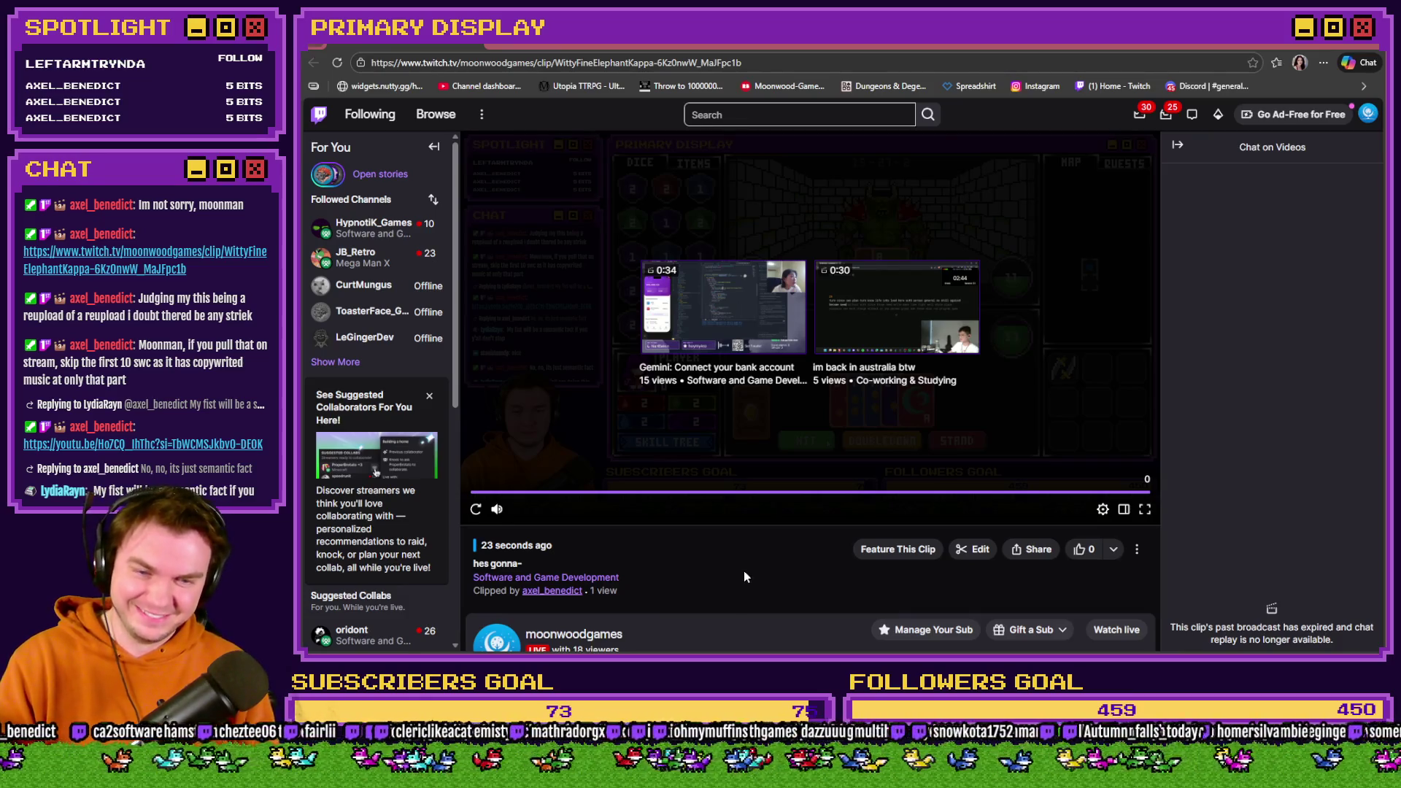
left_click(1369, 47)
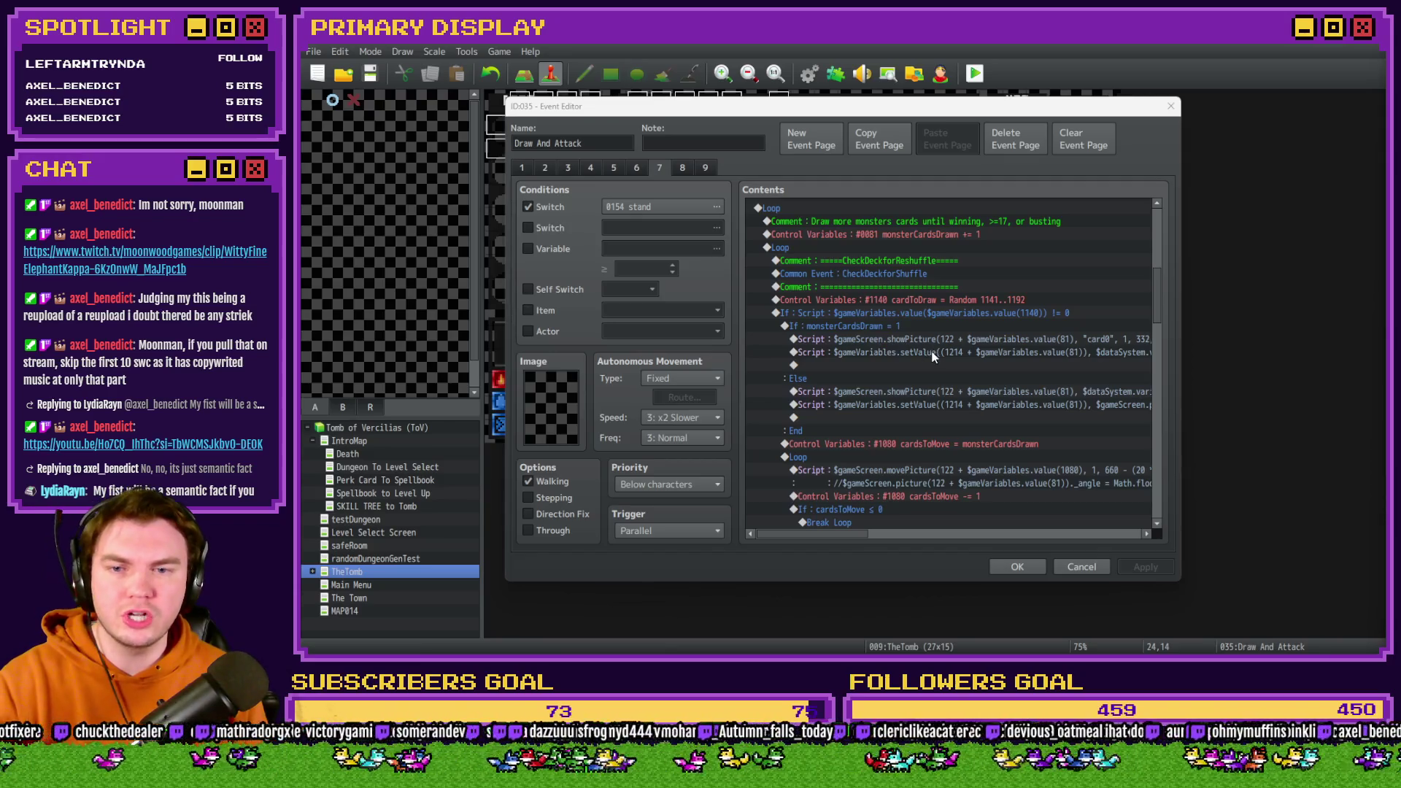
mouse_move(842, 534)
left_mouse_down()
mouse_move(917, 548)
mouse_move(778, 541)
left_mouse_up()
left_click(866, 406)
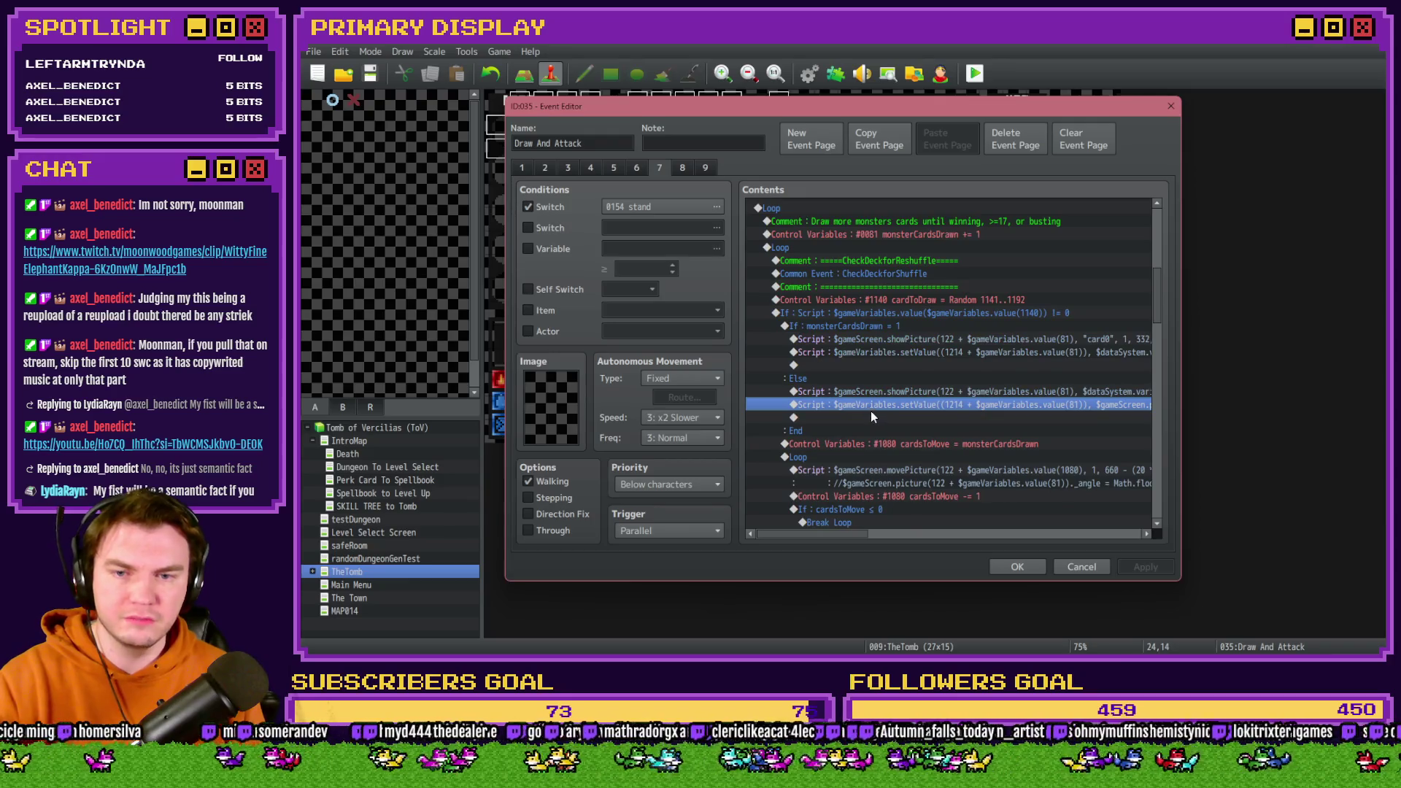
key("Up")
key("Up")
key("Up")
scroll(872, 416, "down", 3)
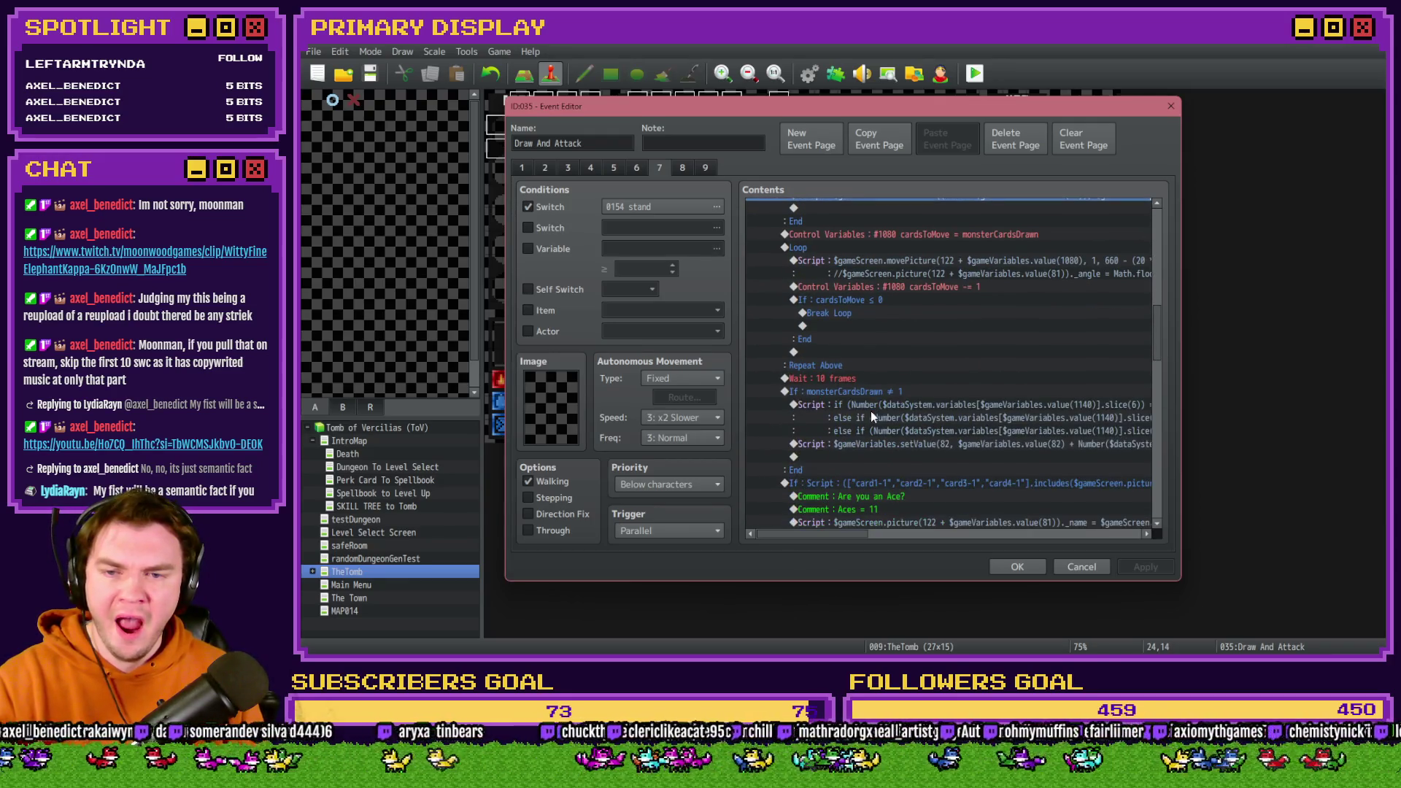
left_click(881, 406)
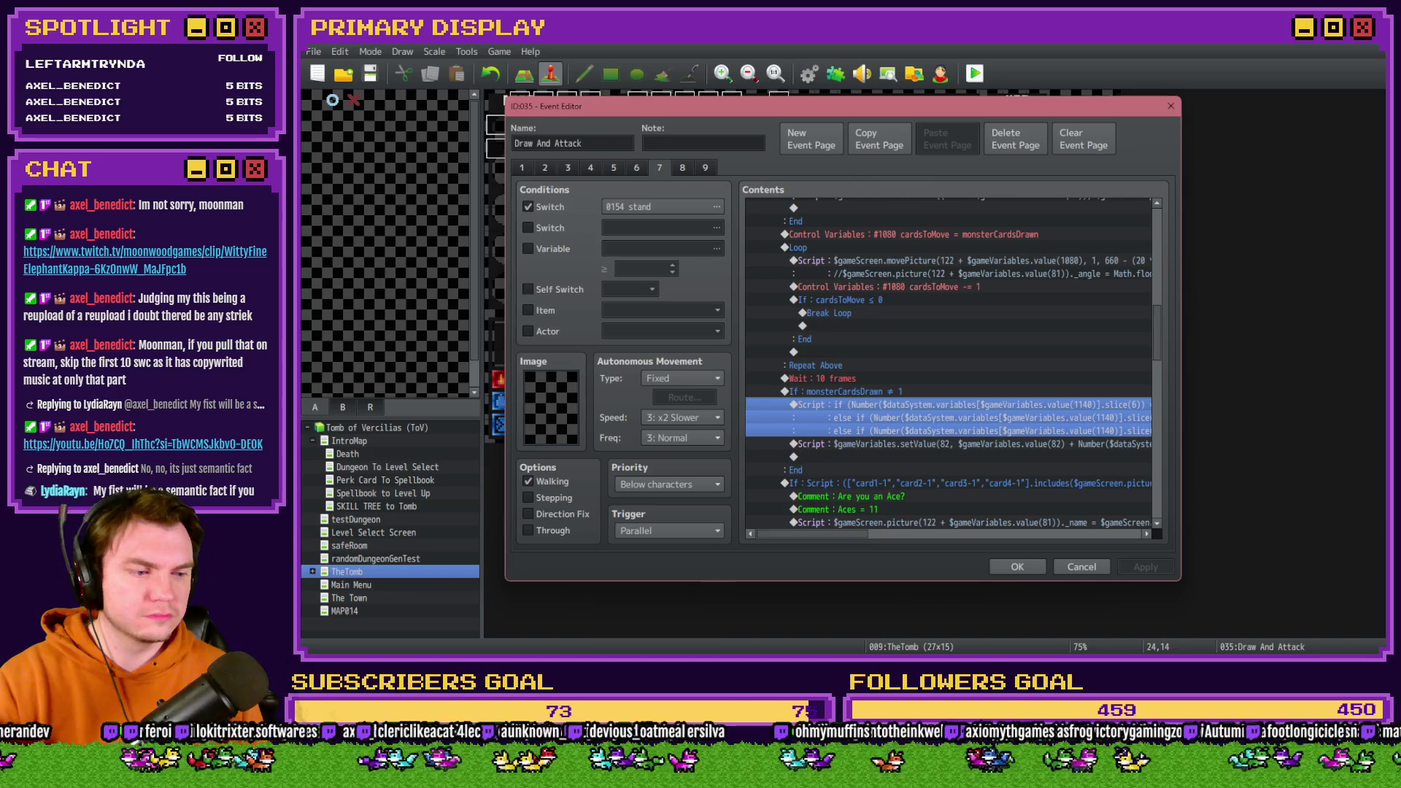
key("Return")
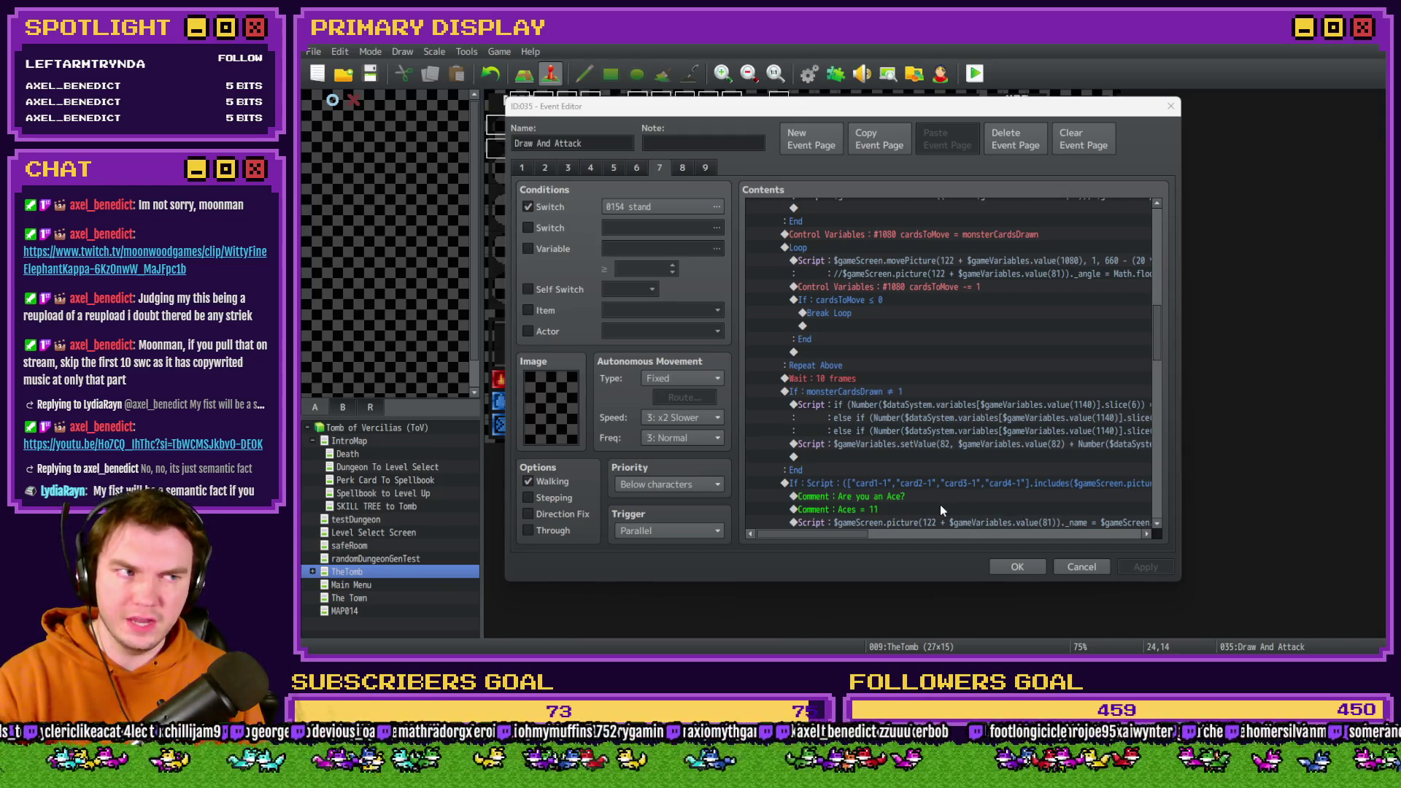
scroll(884, 460, "down", 2)
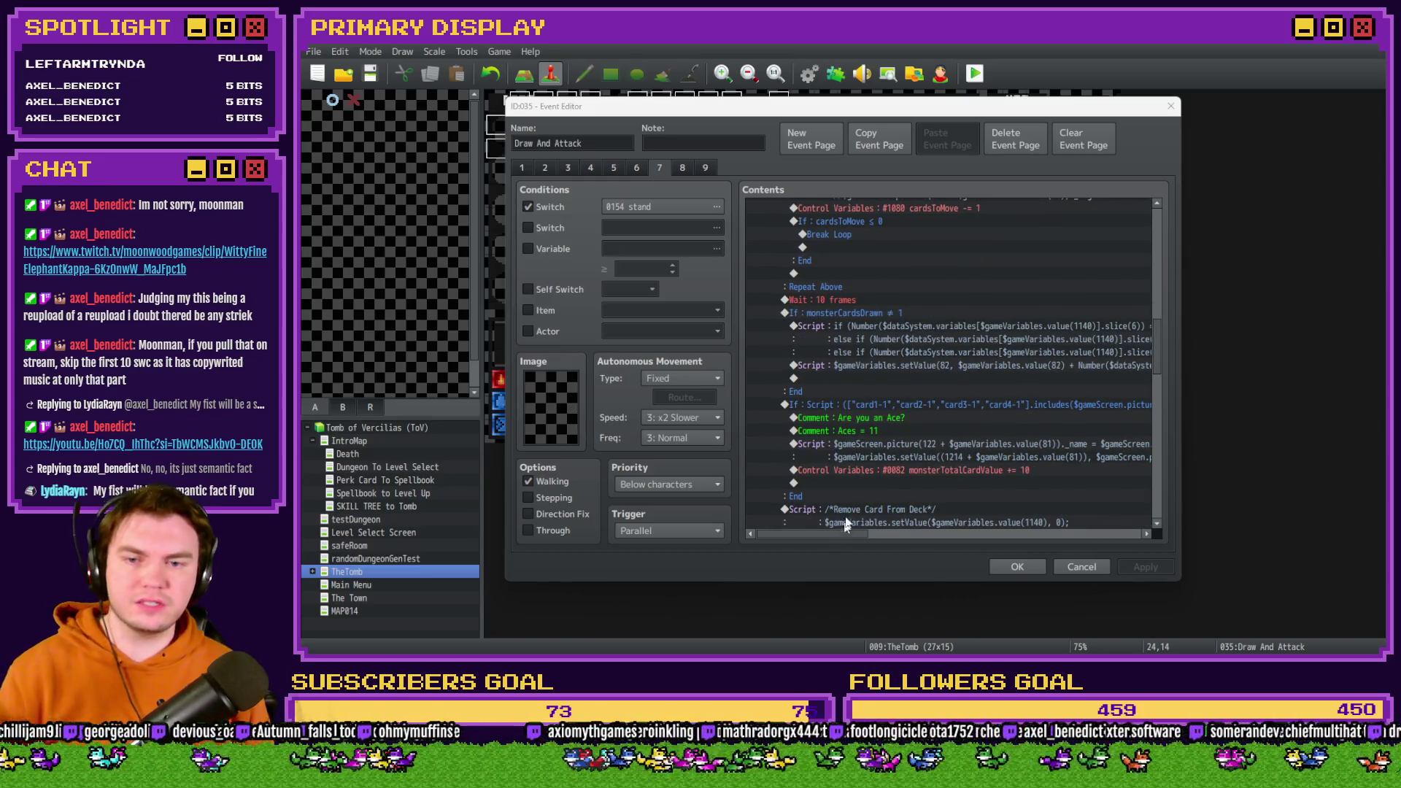
scroll(851, 483, "down", 2)
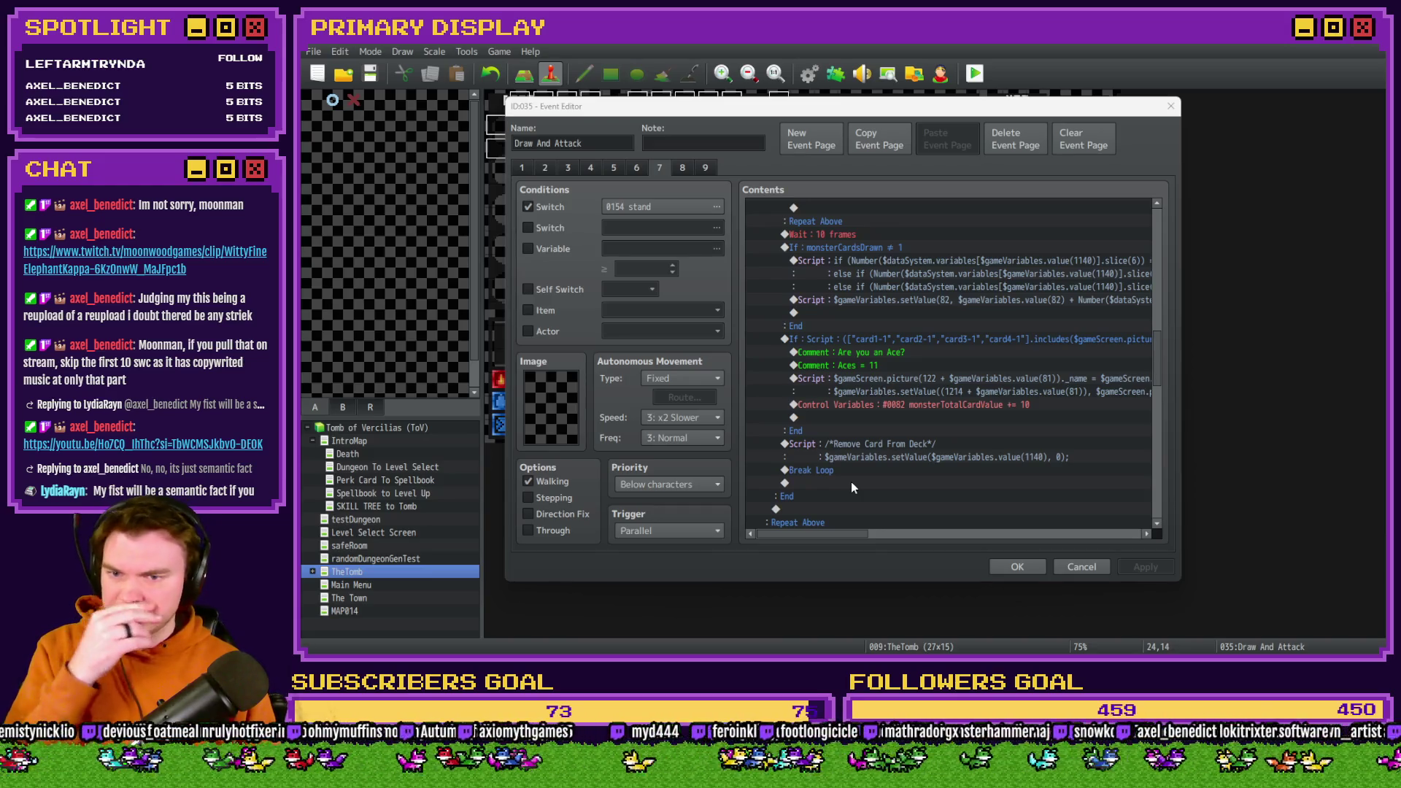
left_click(892, 338)
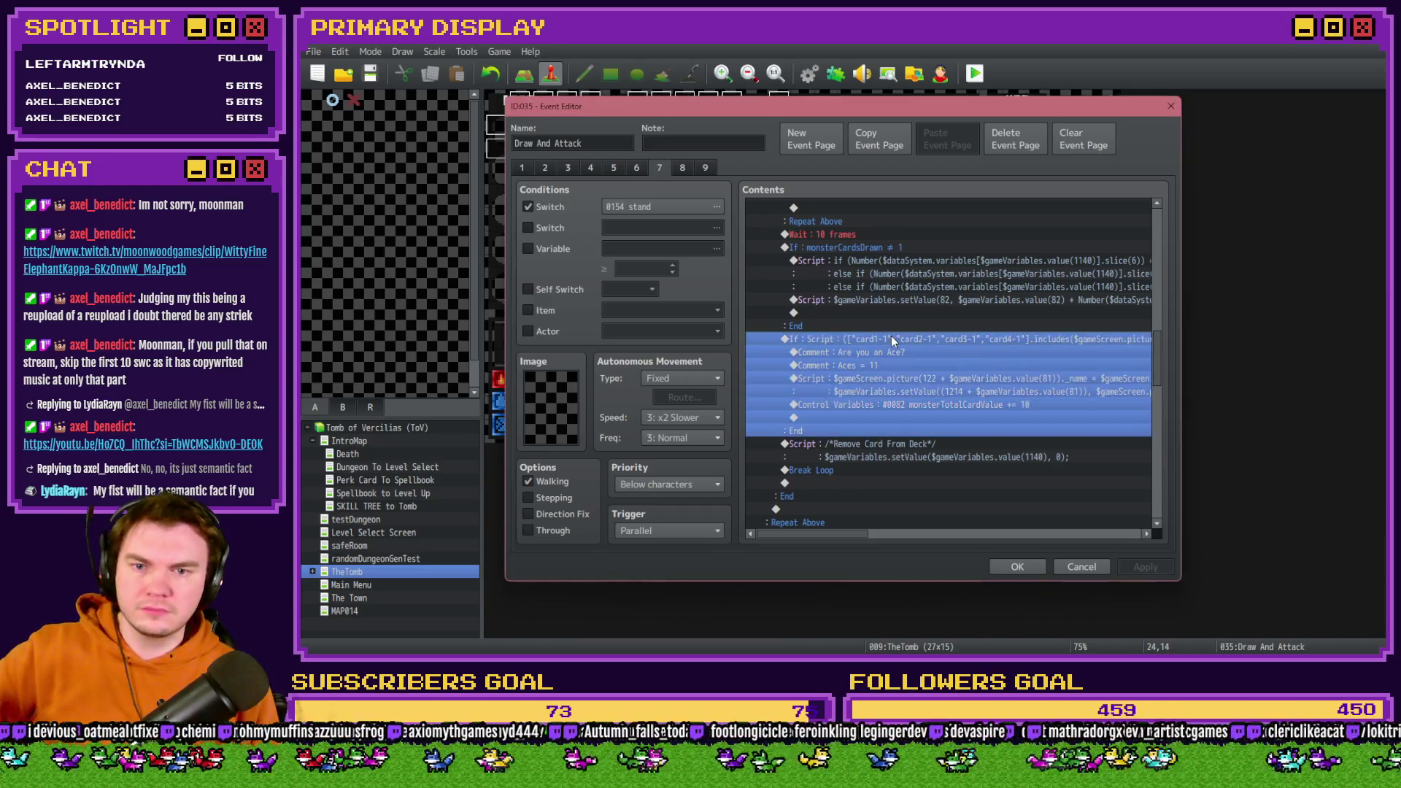
scroll(876, 450, "down", 2)
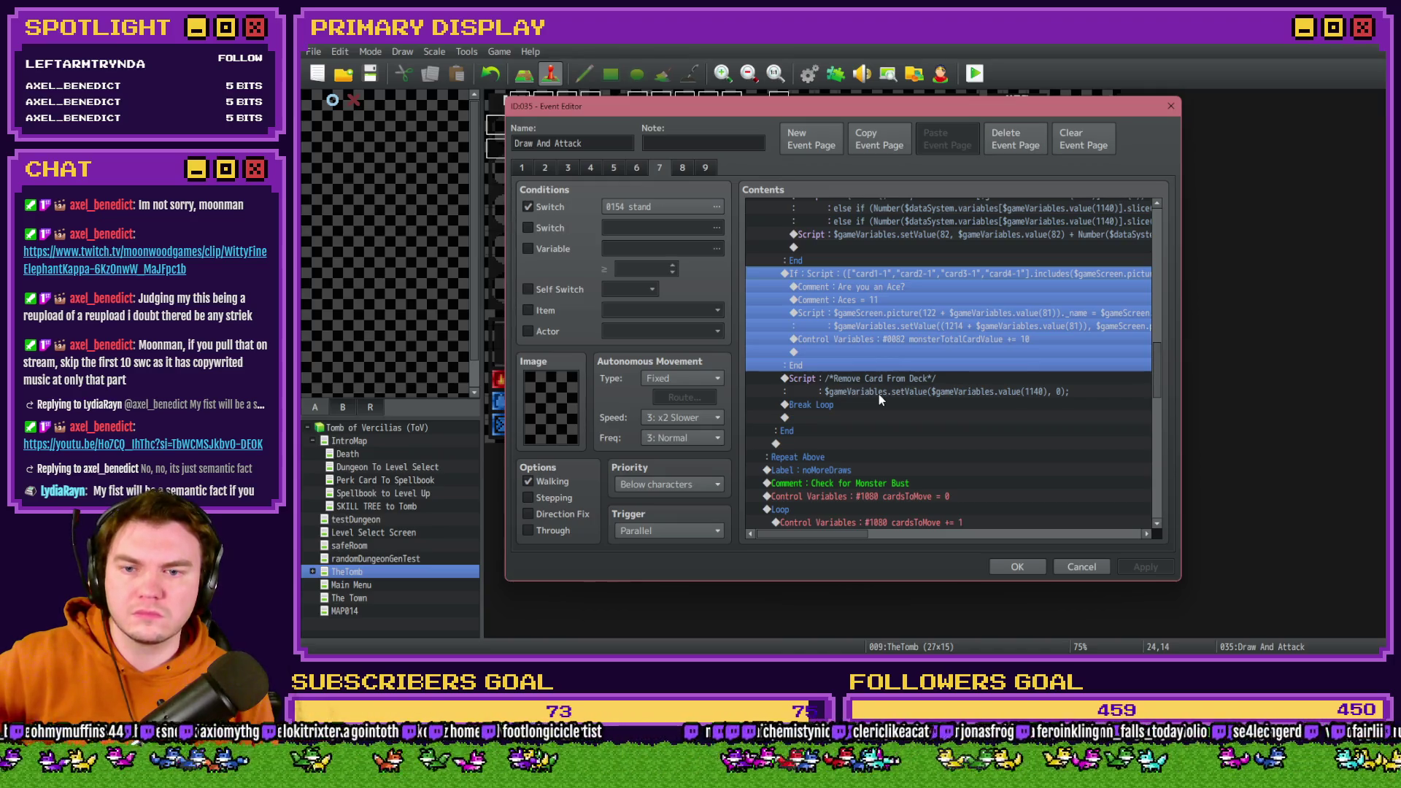
left_click(856, 408)
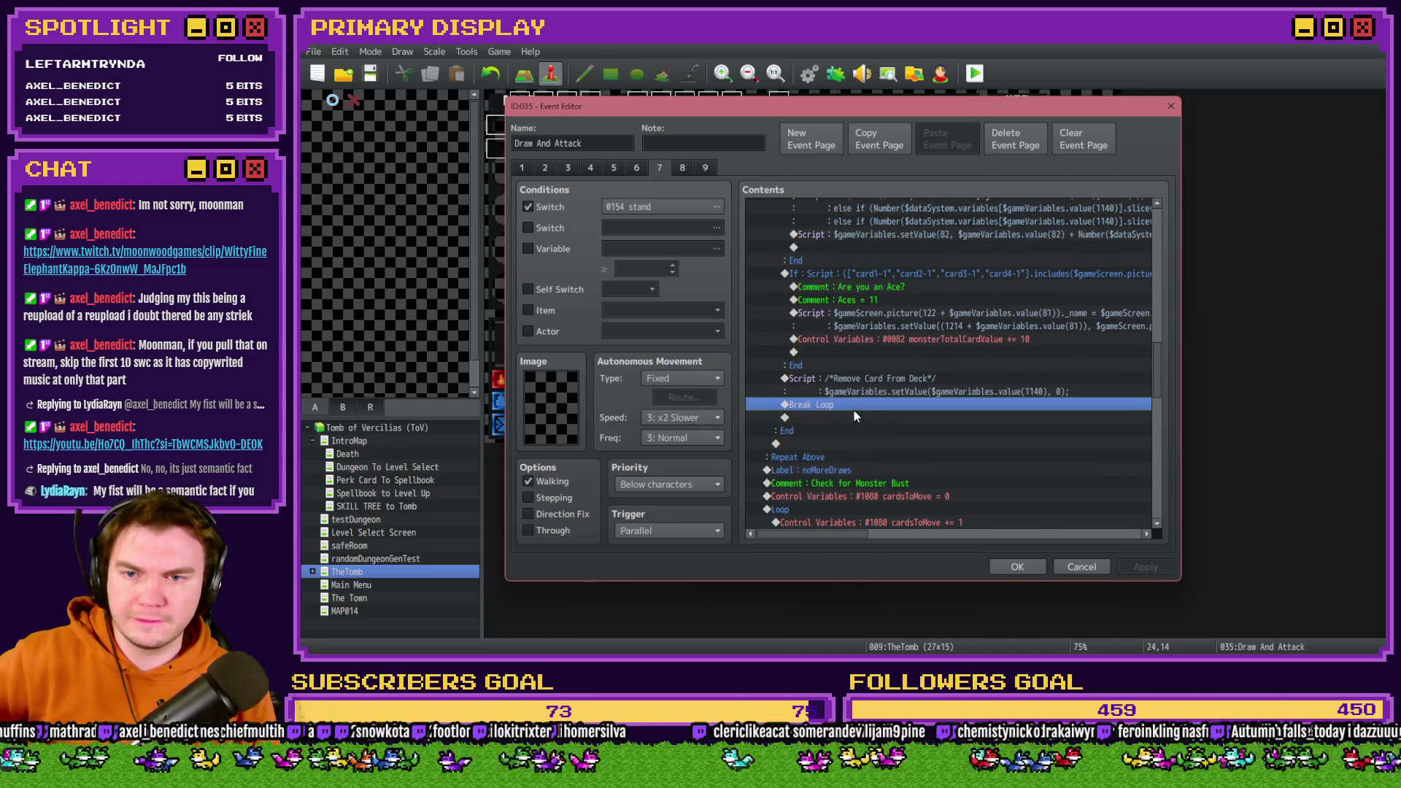
left_click(821, 273)
scroll(810, 392, "up", 3)
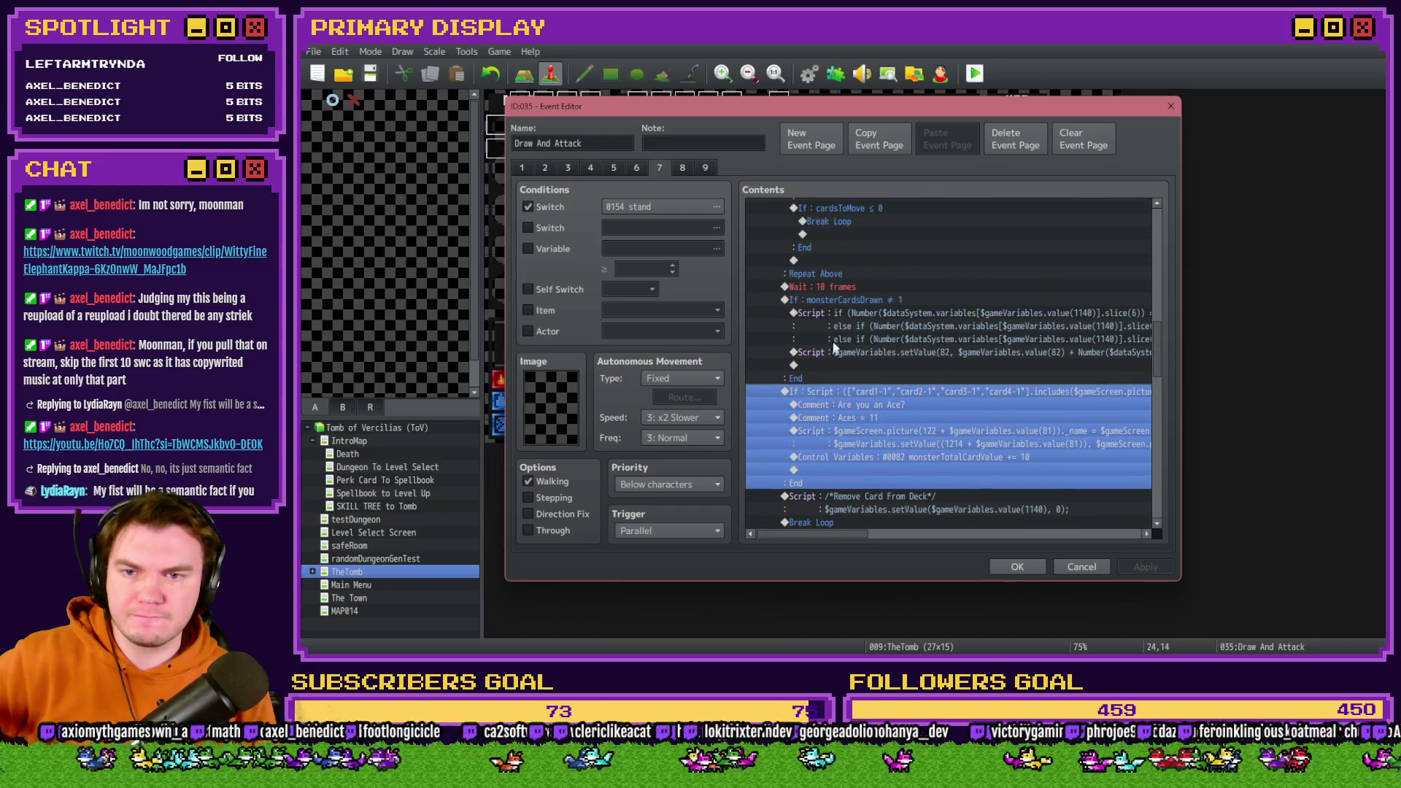
left_click(839, 300)
scroll(832, 381, "up", 2)
left_click(835, 288)
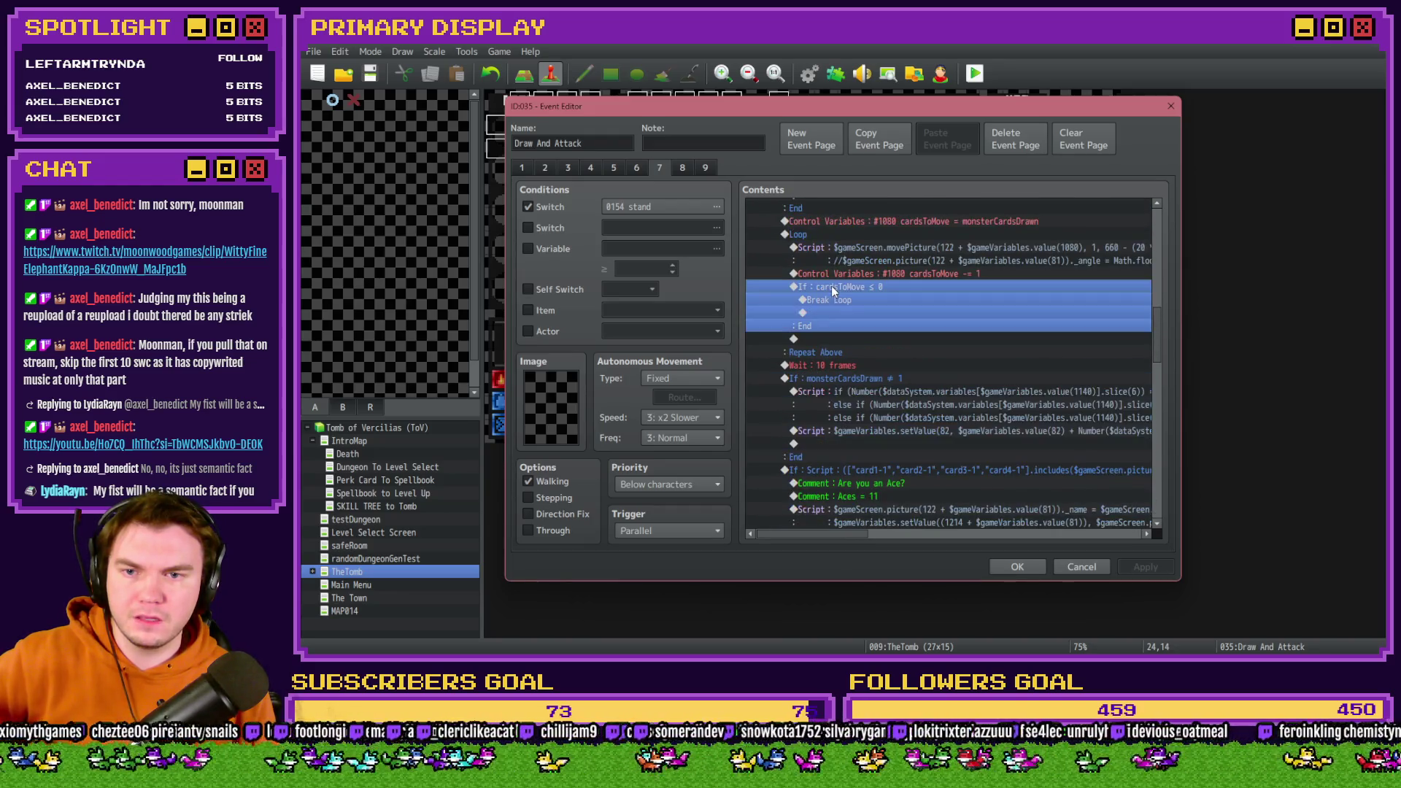
left_click(829, 353)
scroll(837, 393, "down", 1)
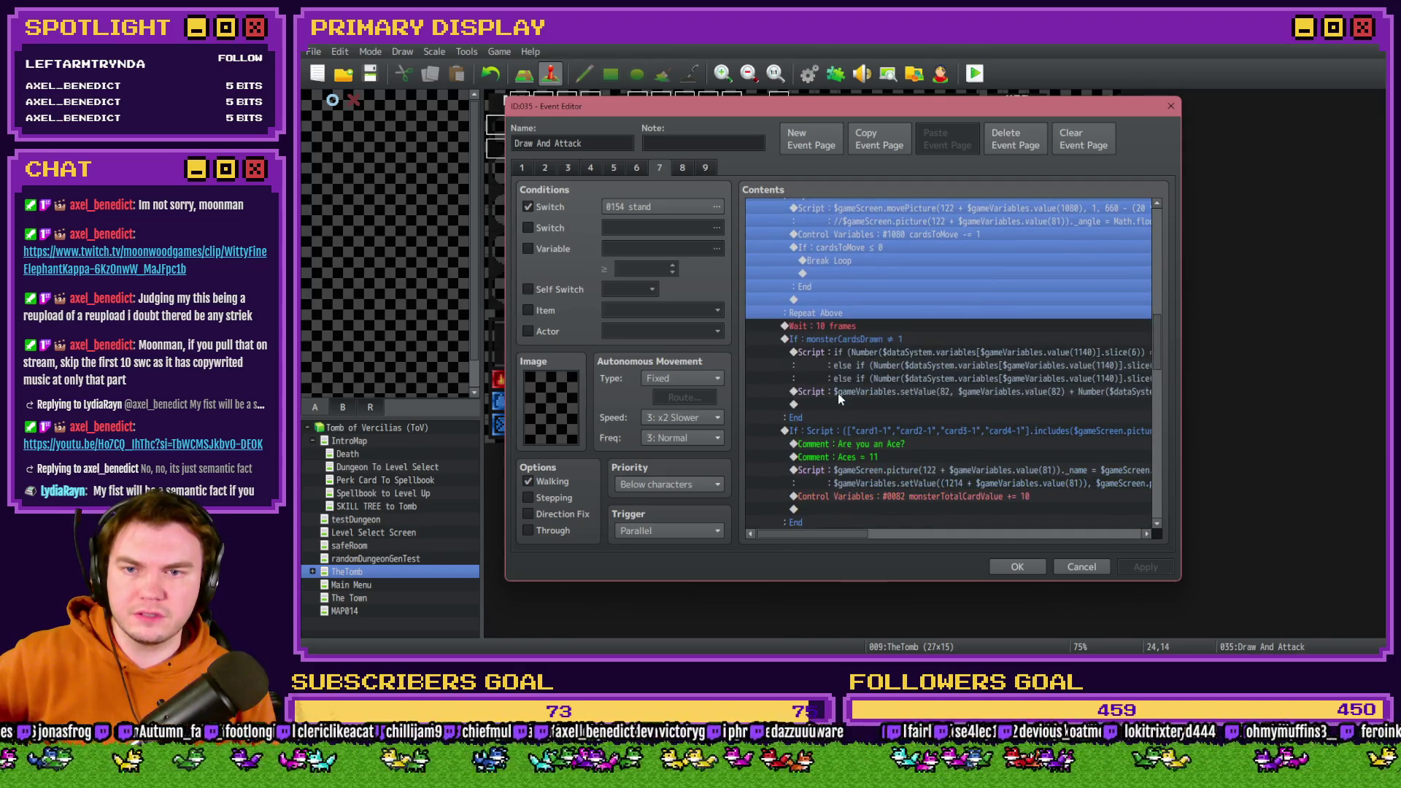
scroll(838, 392, "up", 5)
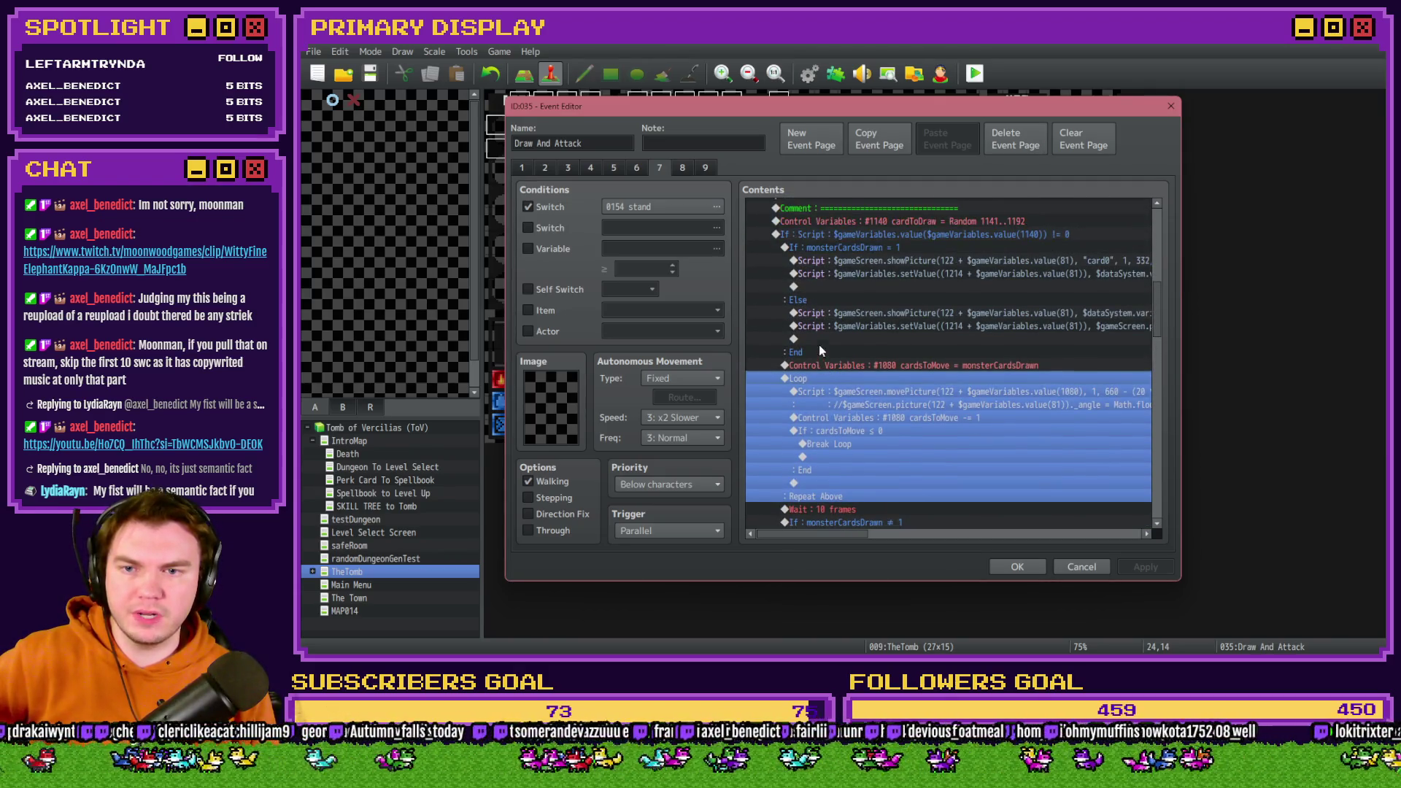
scroll(811, 357, "up", 3)
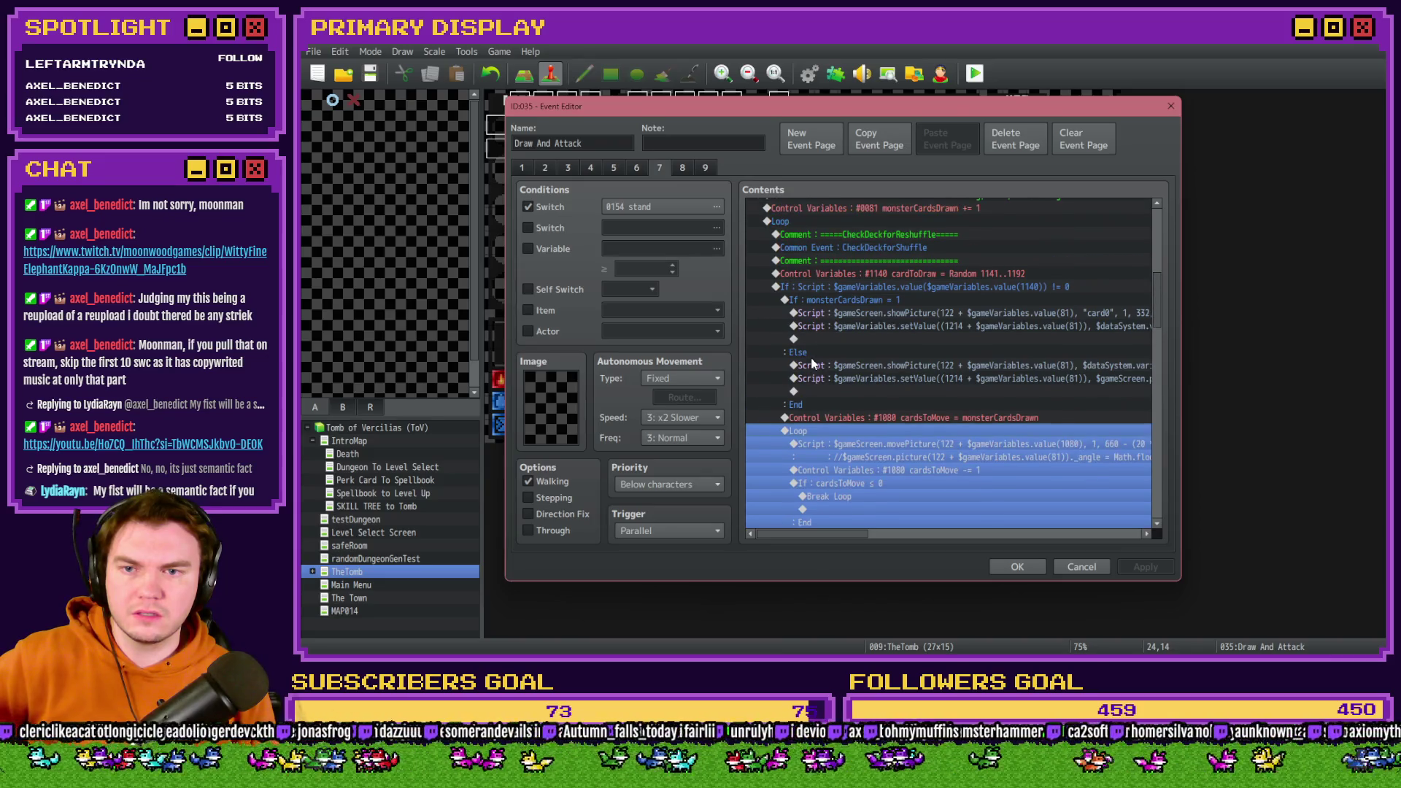
left_click(807, 234)
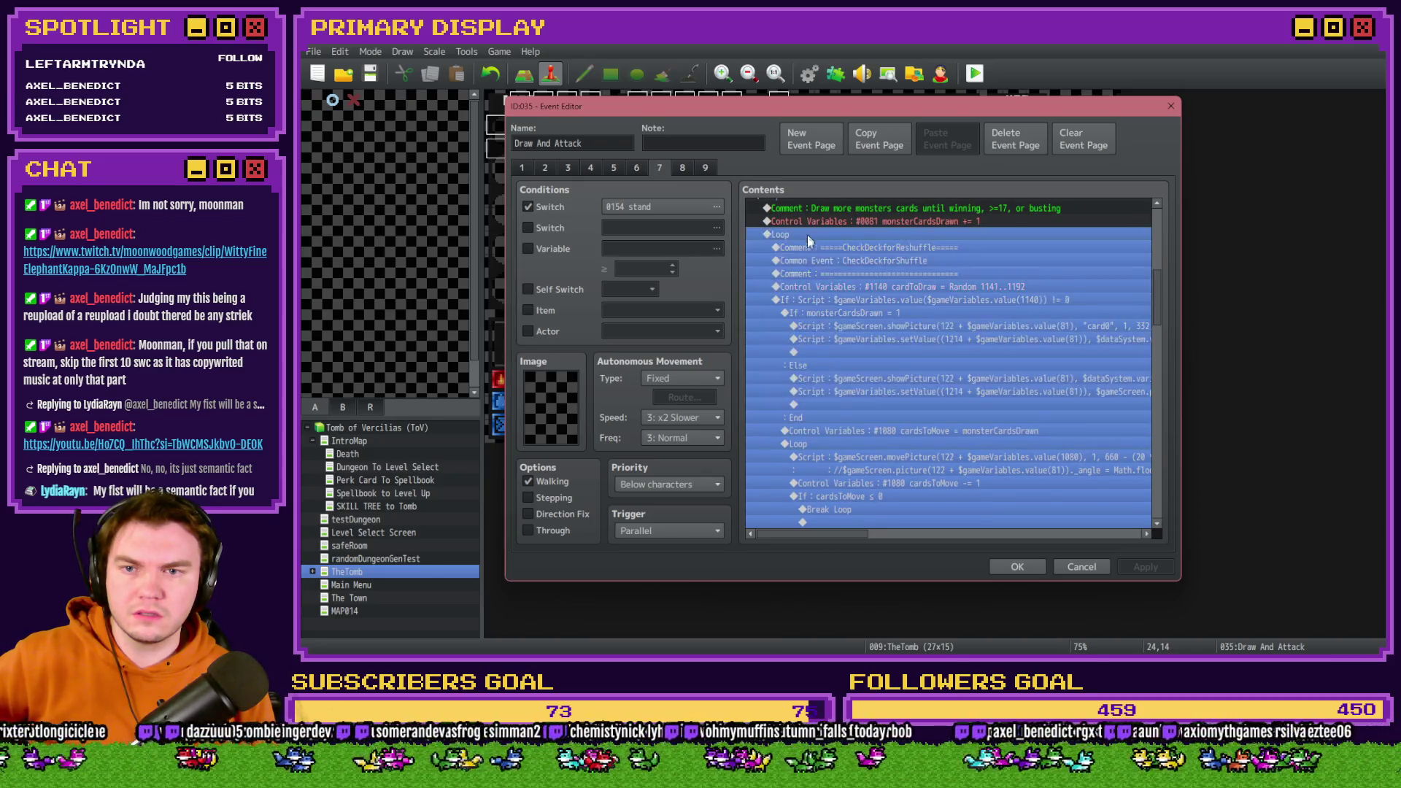
Select from the noMoreDraws label through the bust-check loop and the following If block.
scroll(838, 413, "down", 5)
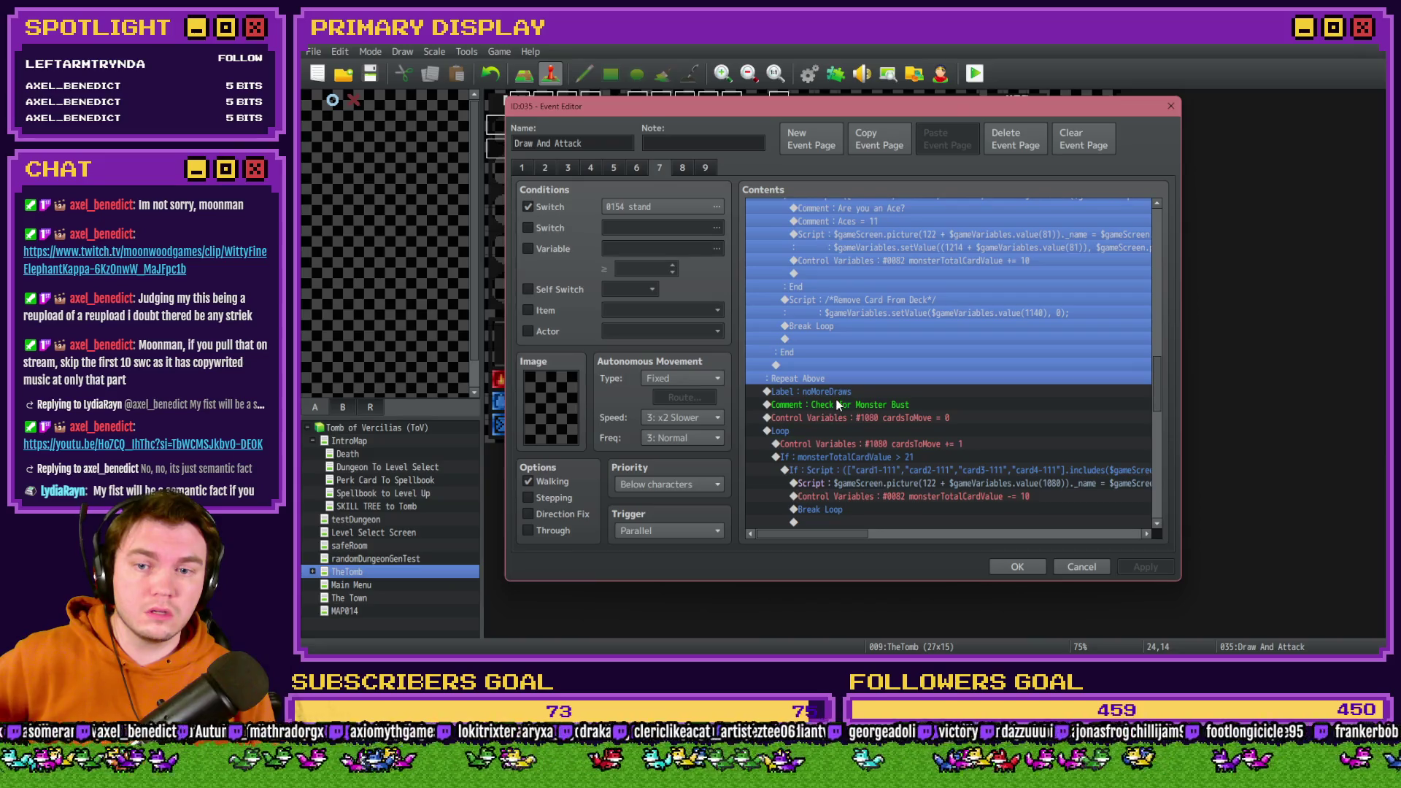
scroll(838, 400, "down", 2)
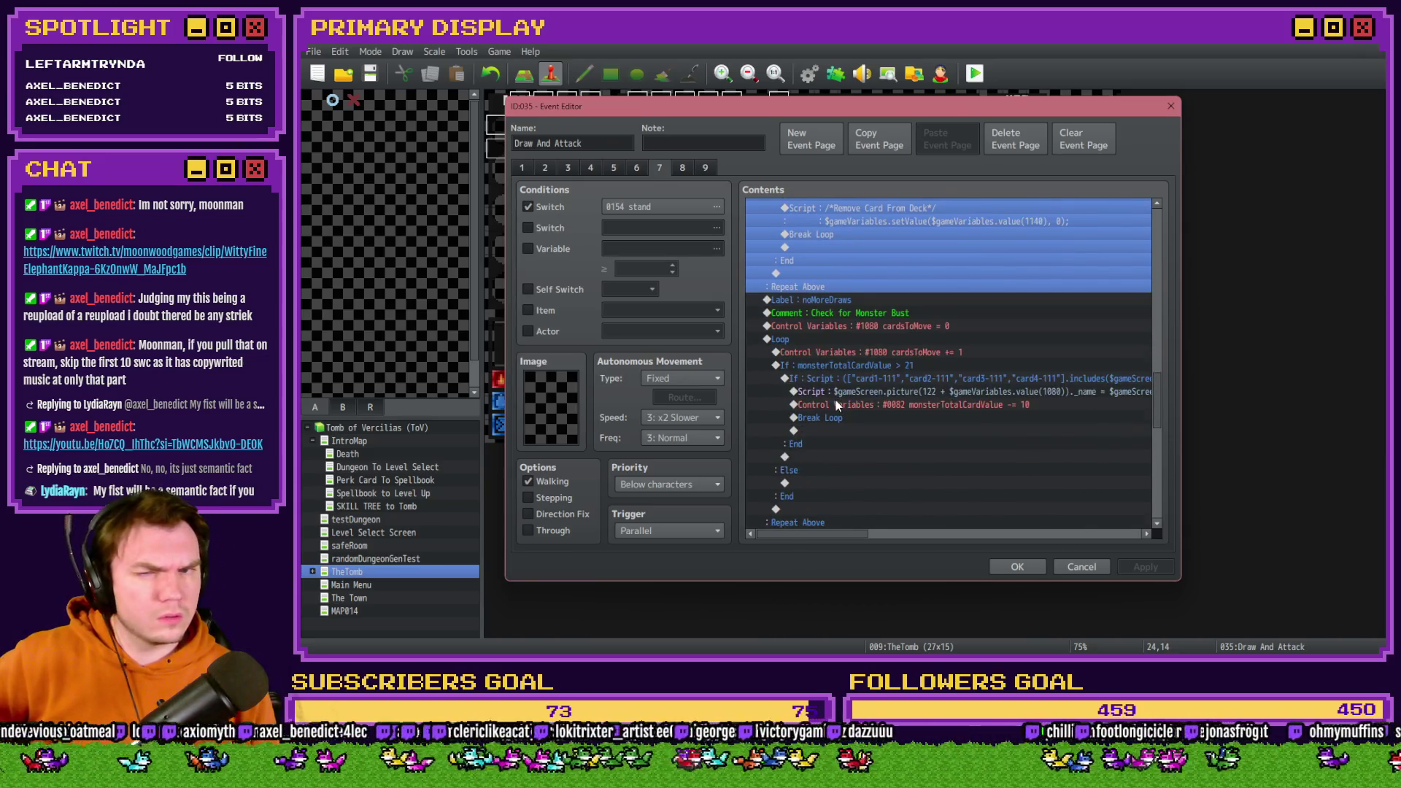
scroll(836, 400, "up", 2)
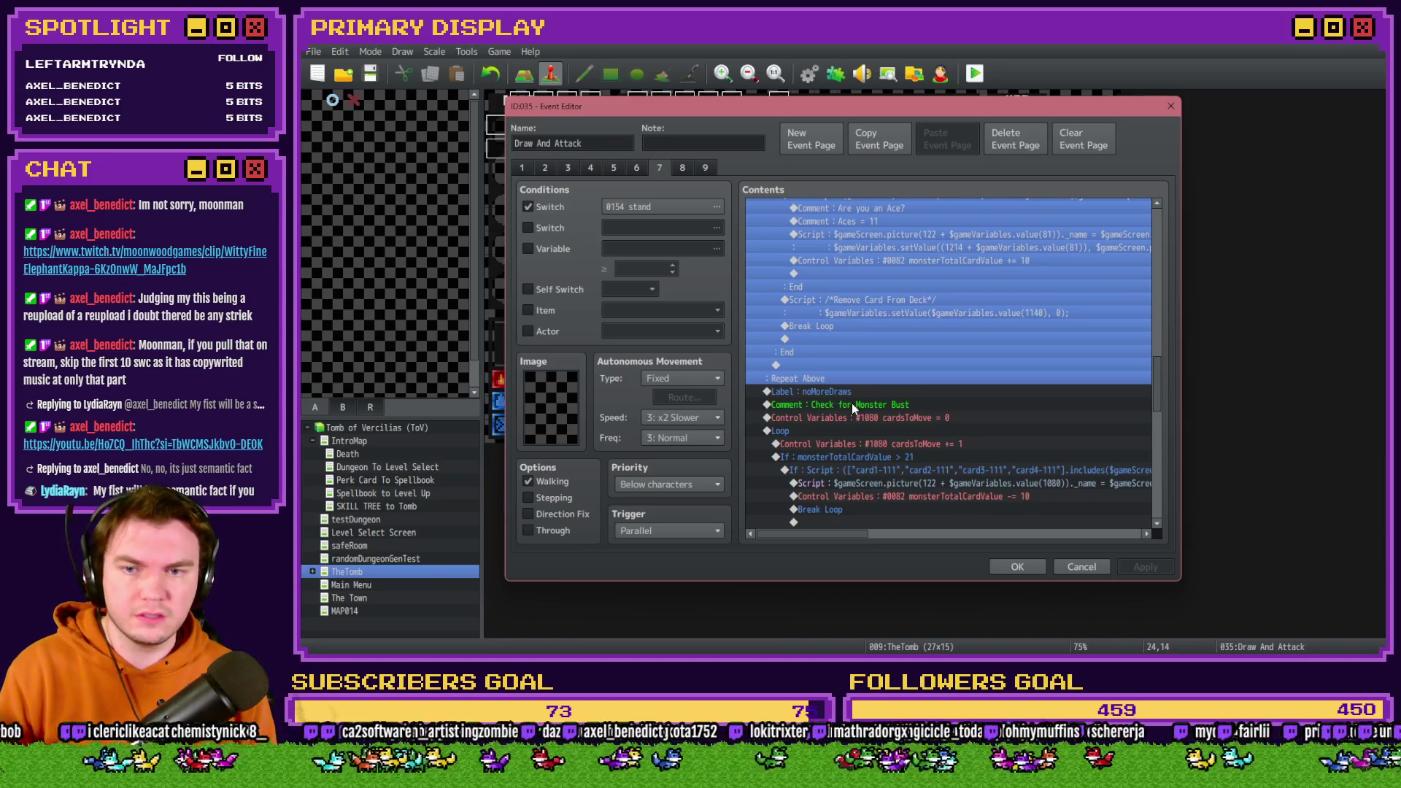
left_click(852, 396)
scroll(854, 397, "down", 2)
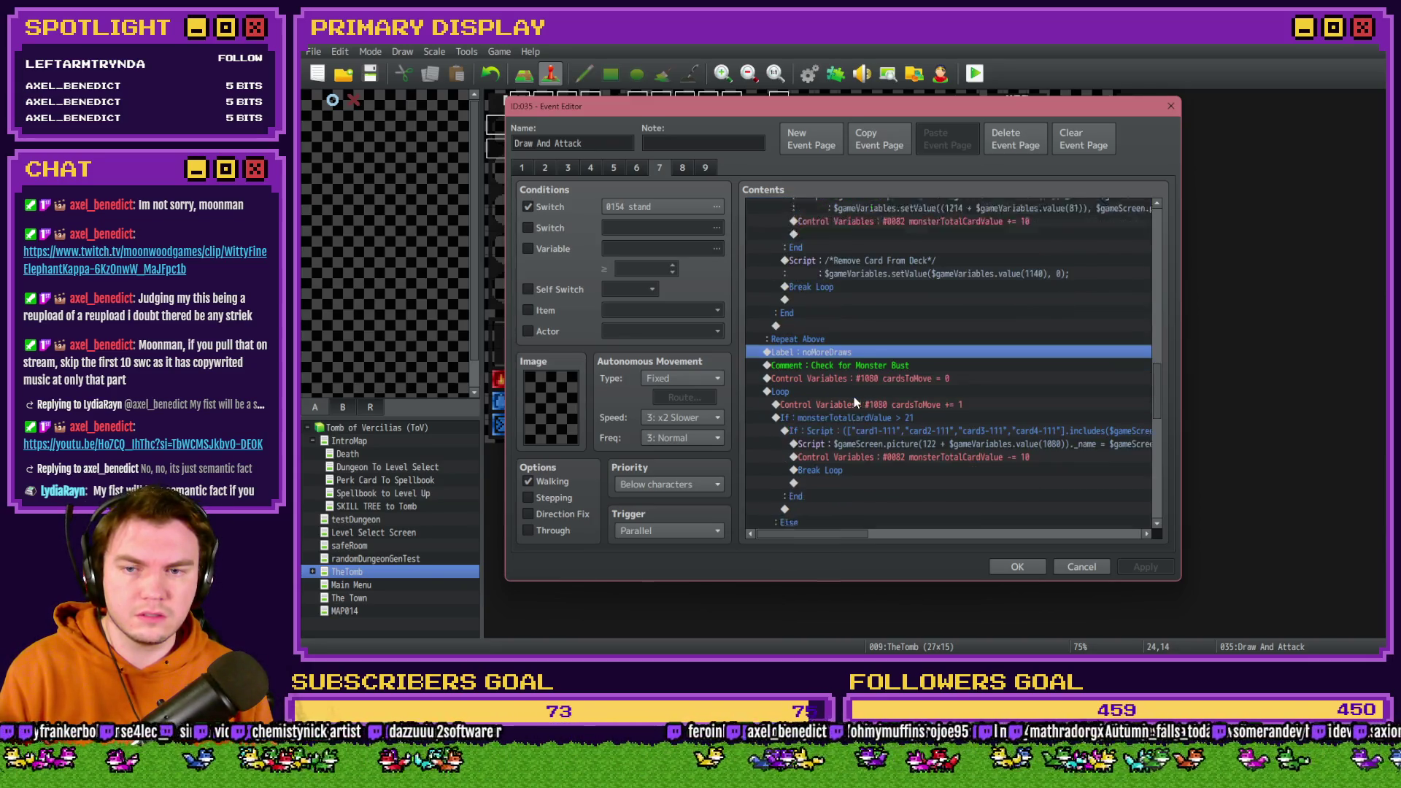
scroll(854, 396, "down", 7)
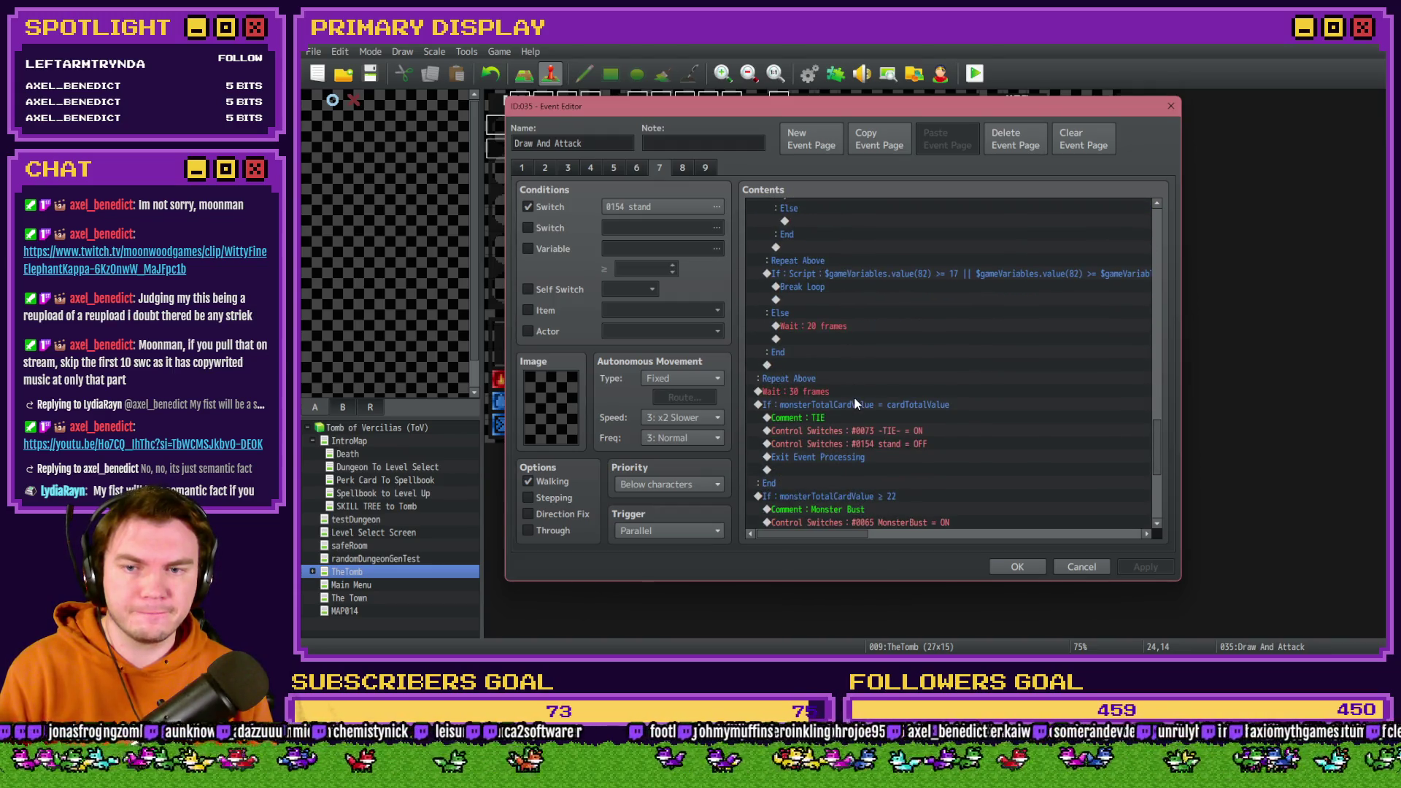
scroll(856, 398, "up", 6)
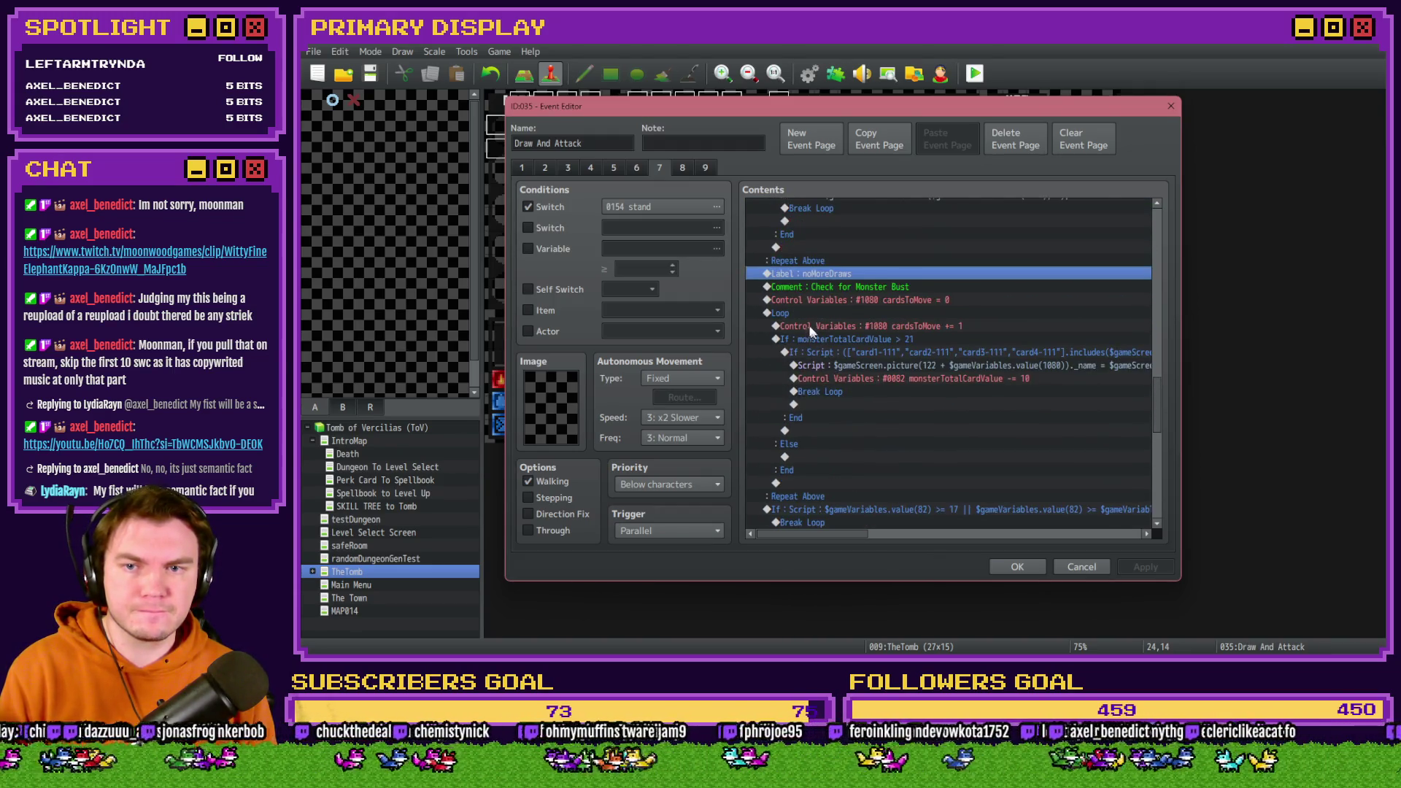
left_click(801, 315, "shift")
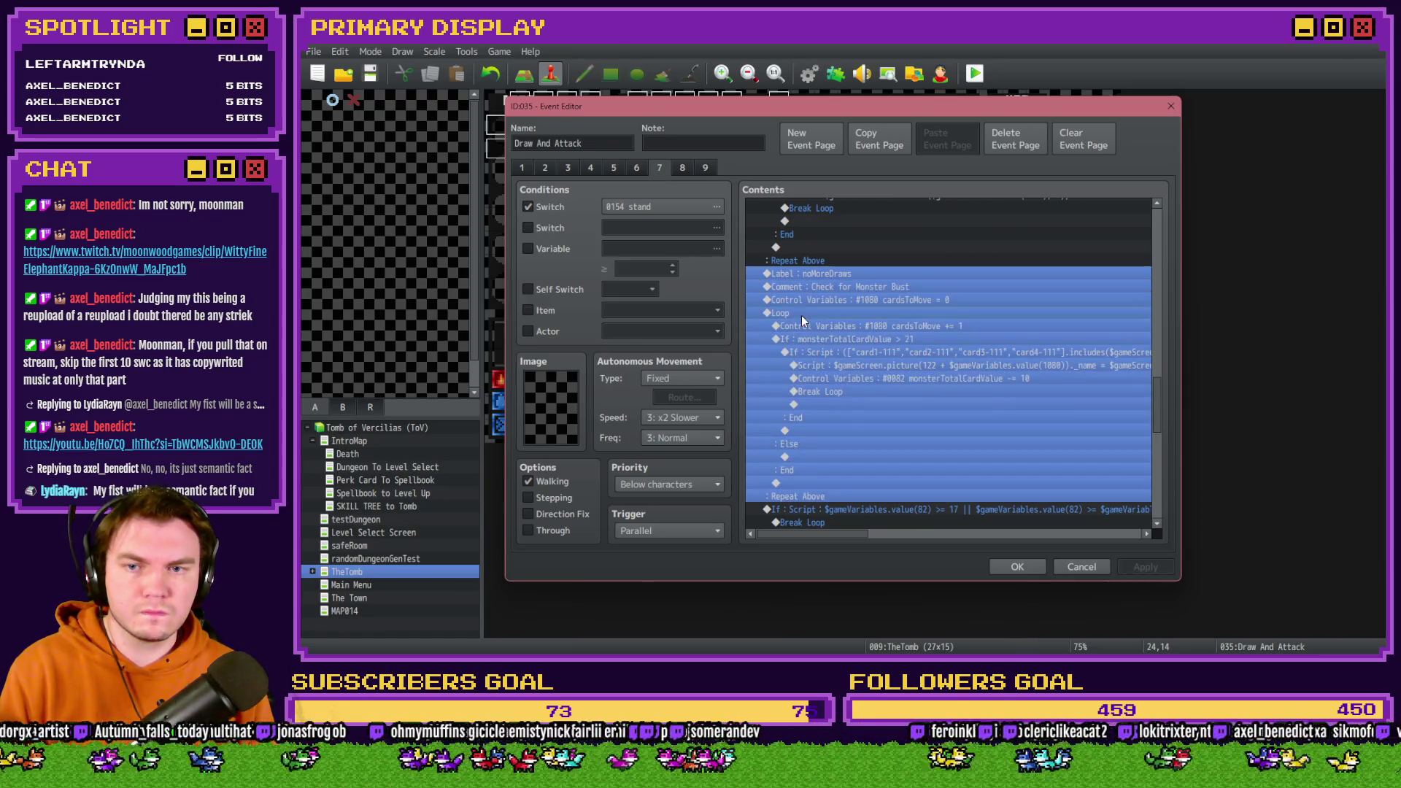
scroll(850, 420, "down", 5)
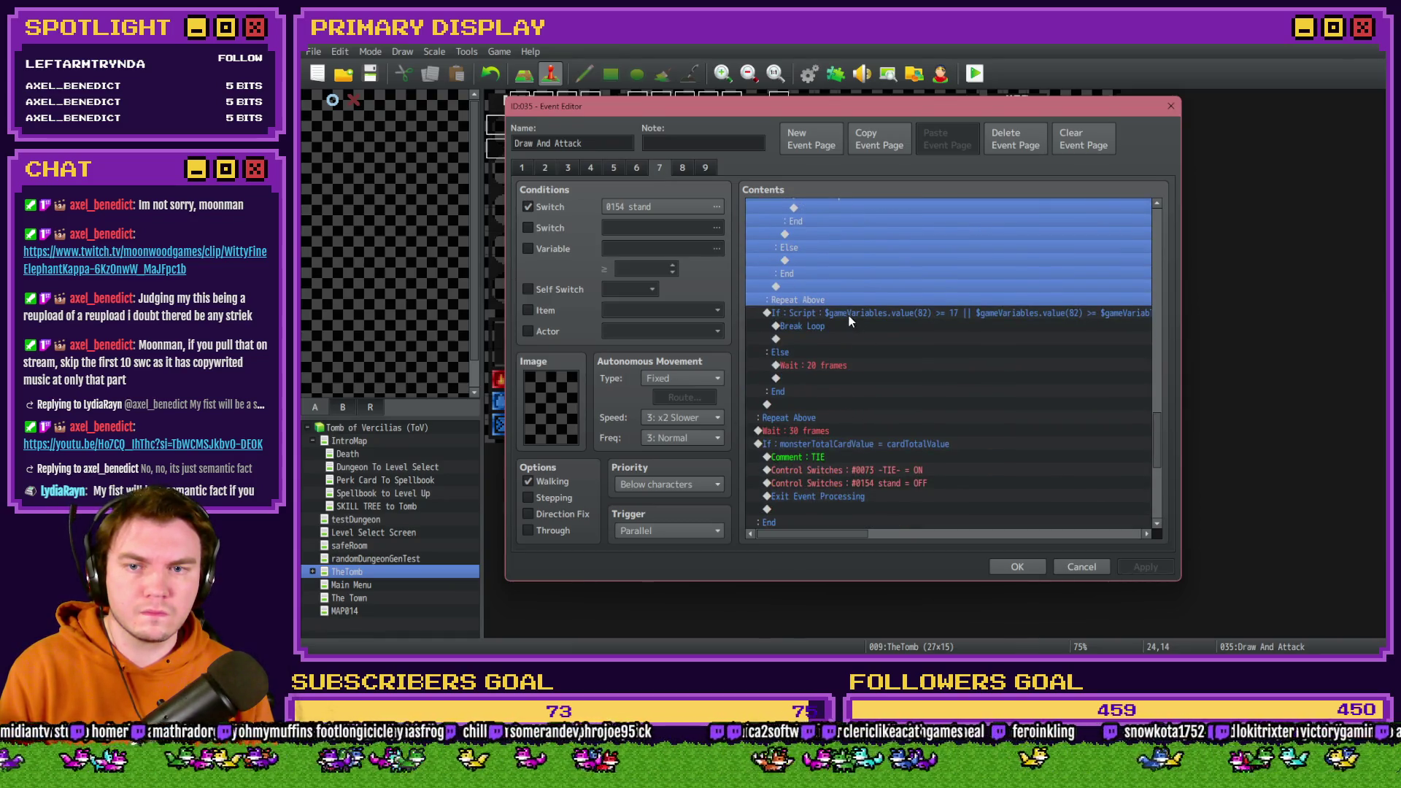
left_click(848, 316, "shift")
scroll(801, 439, "up", 7)
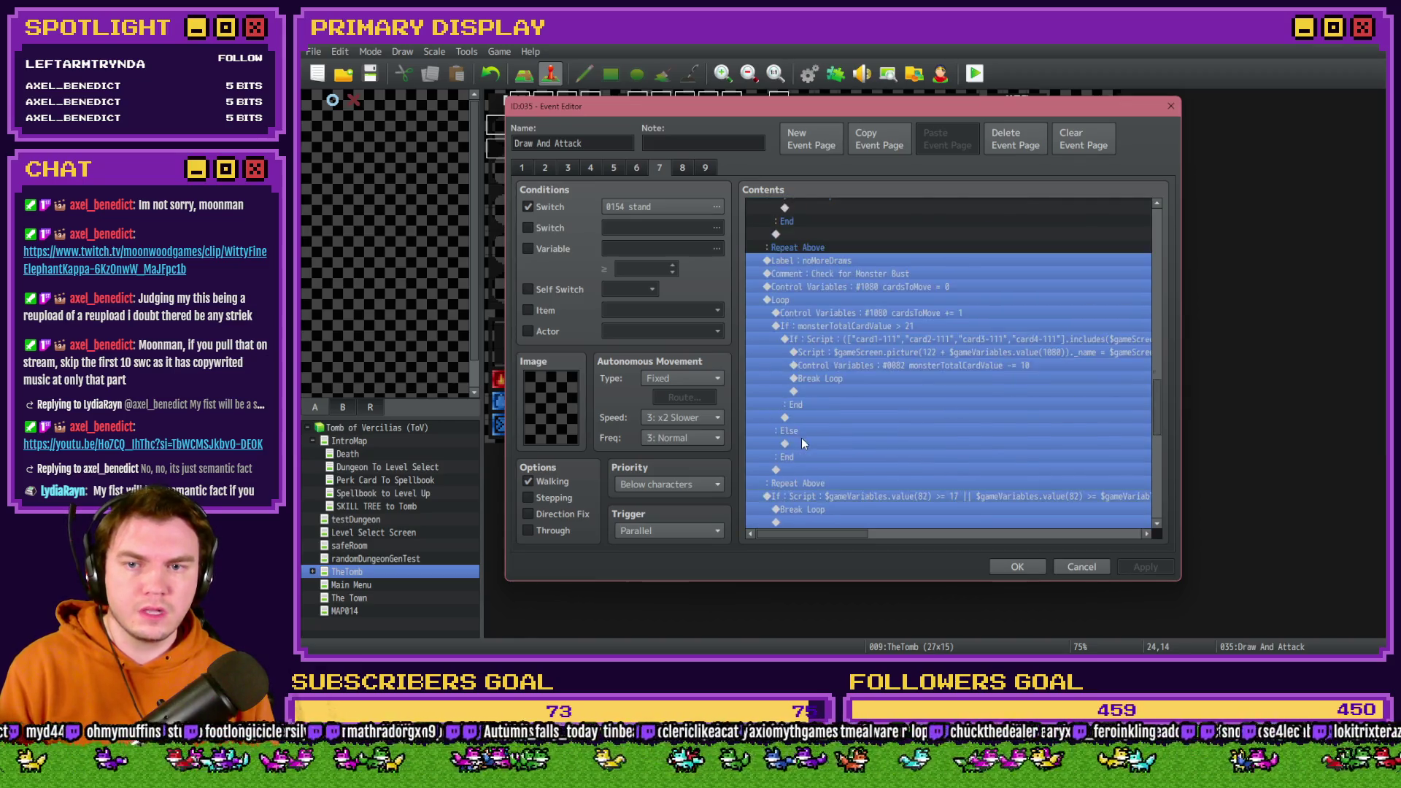
Cut the block, paste it on the empty line inside the draw loop, then apply and close.
key("ctrl+x")
left_click(813, 405)
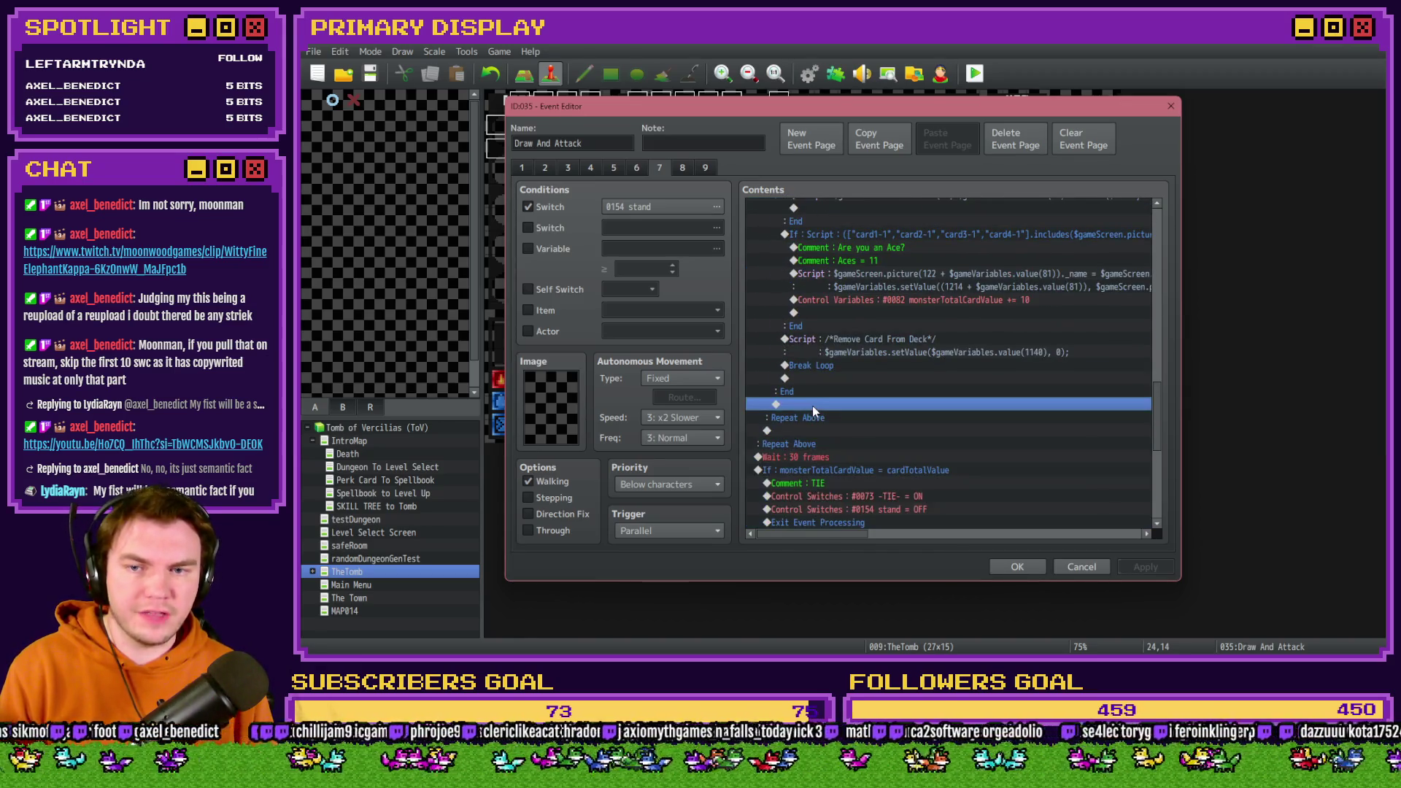
key("ctrl+v")
scroll(824, 416, "up", 3)
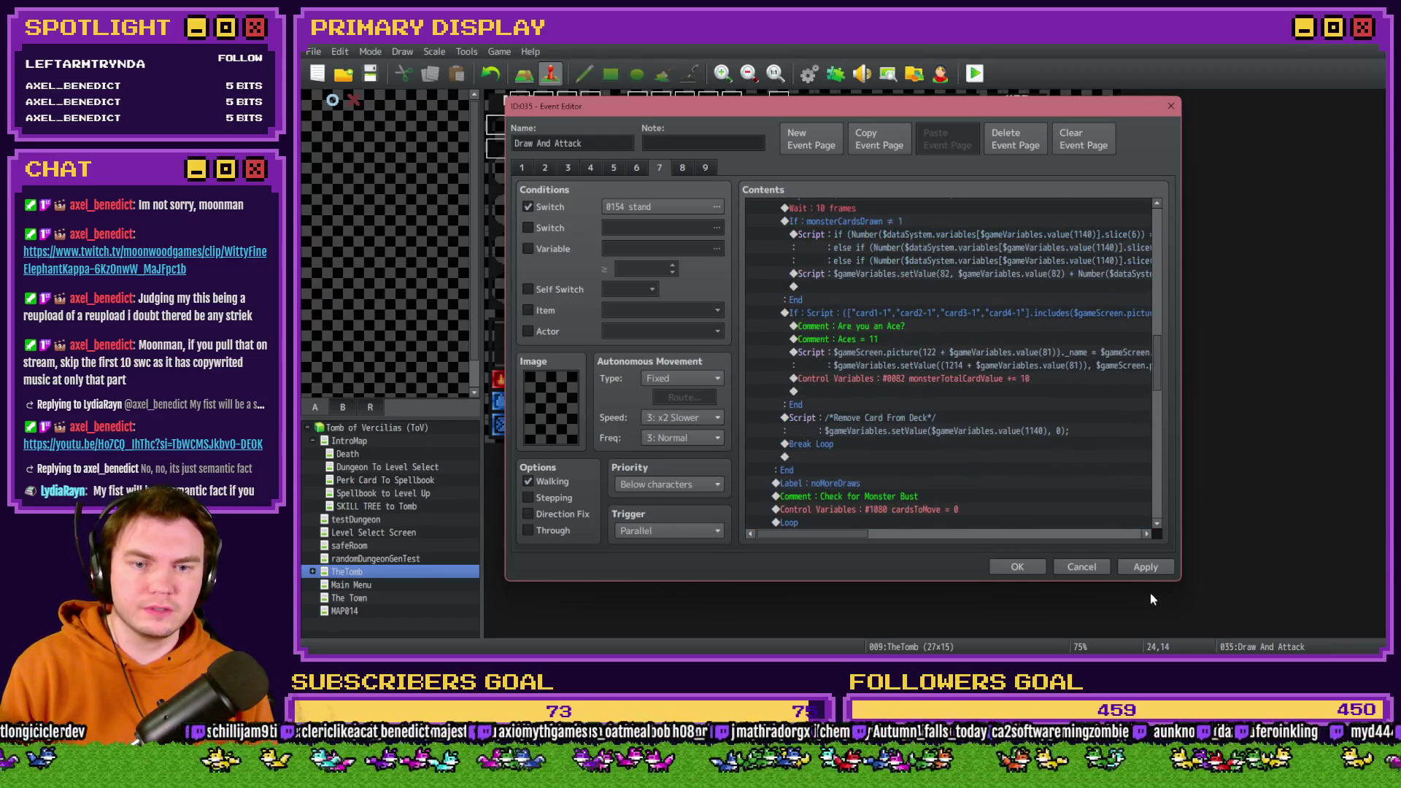
left_click(1146, 567)
left_click(1017, 567)
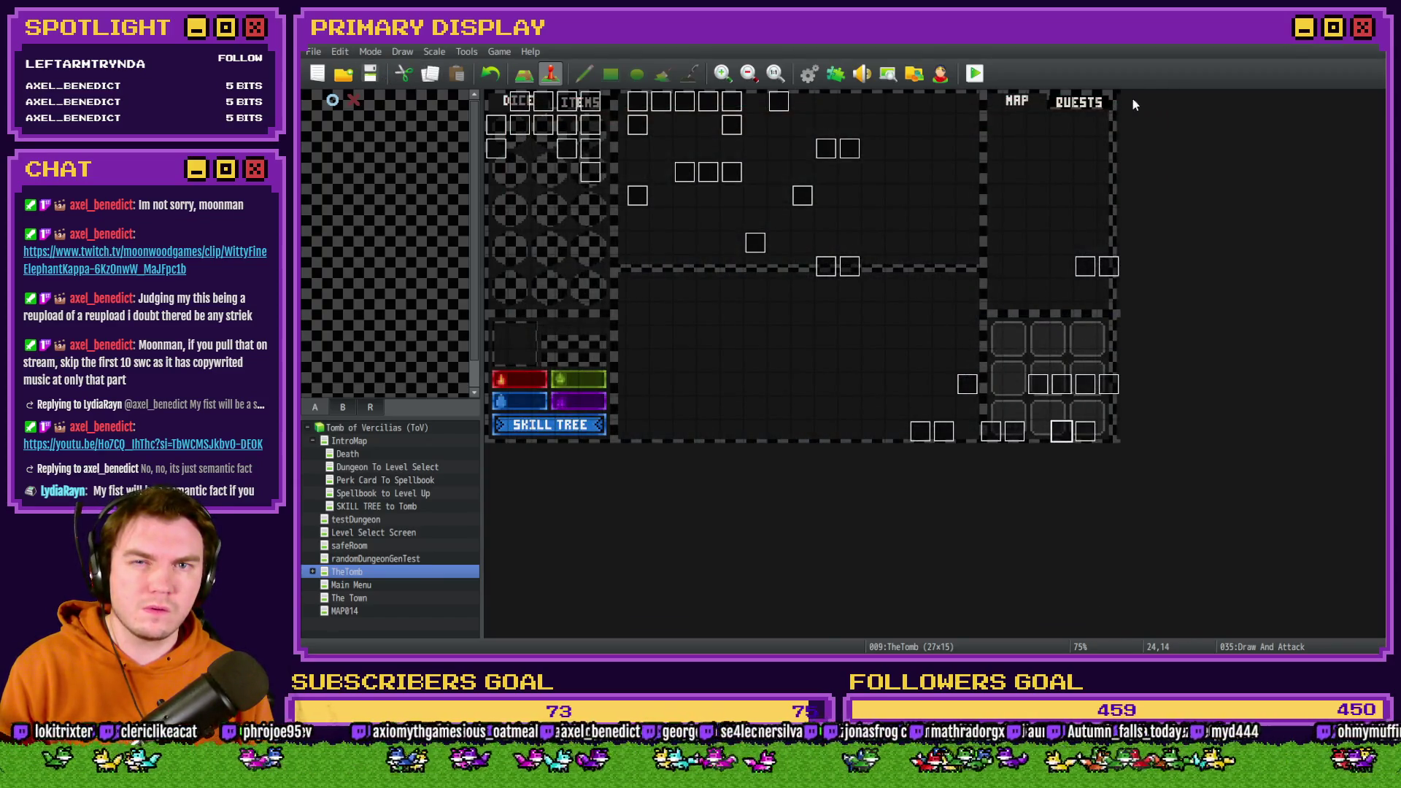
left_click(974, 79)
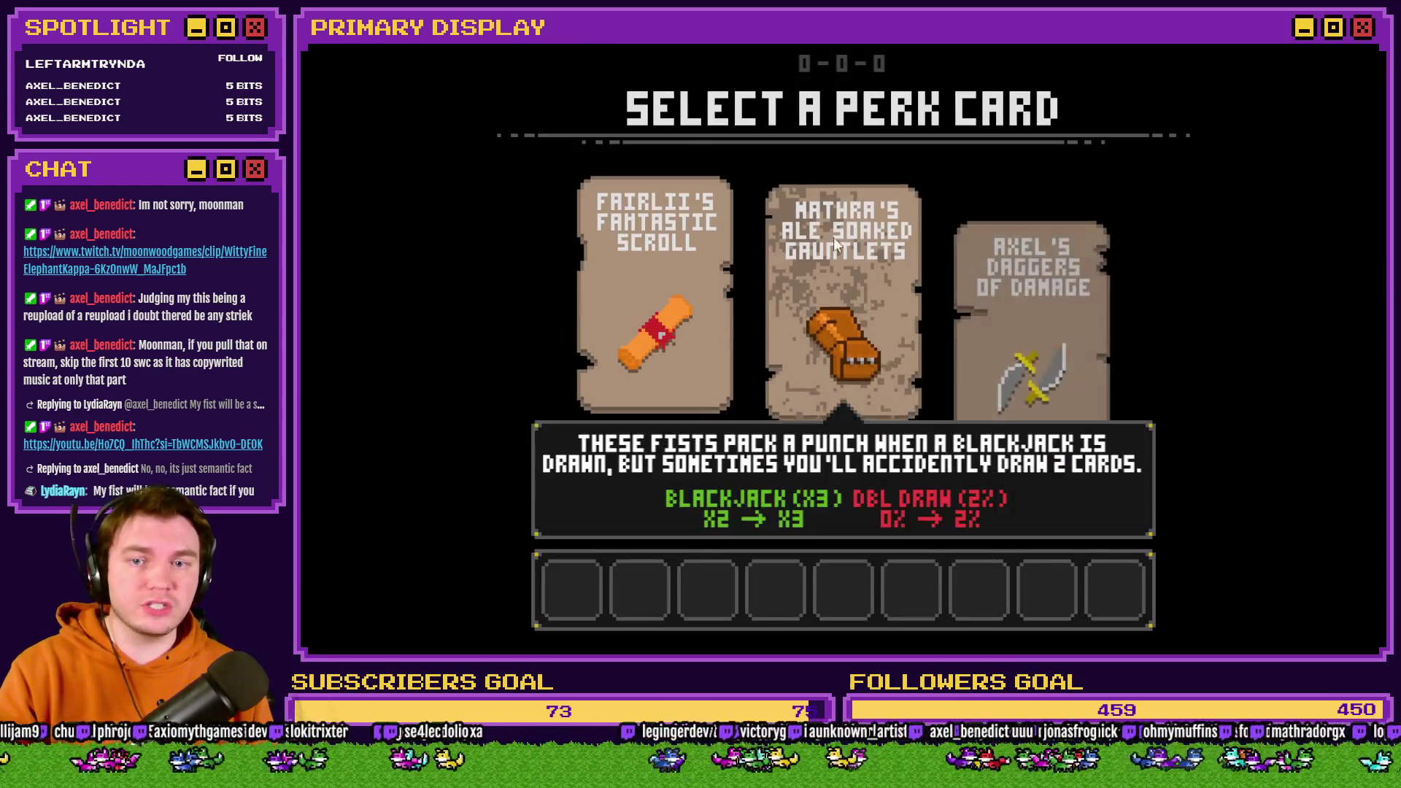
left_click(833, 238)
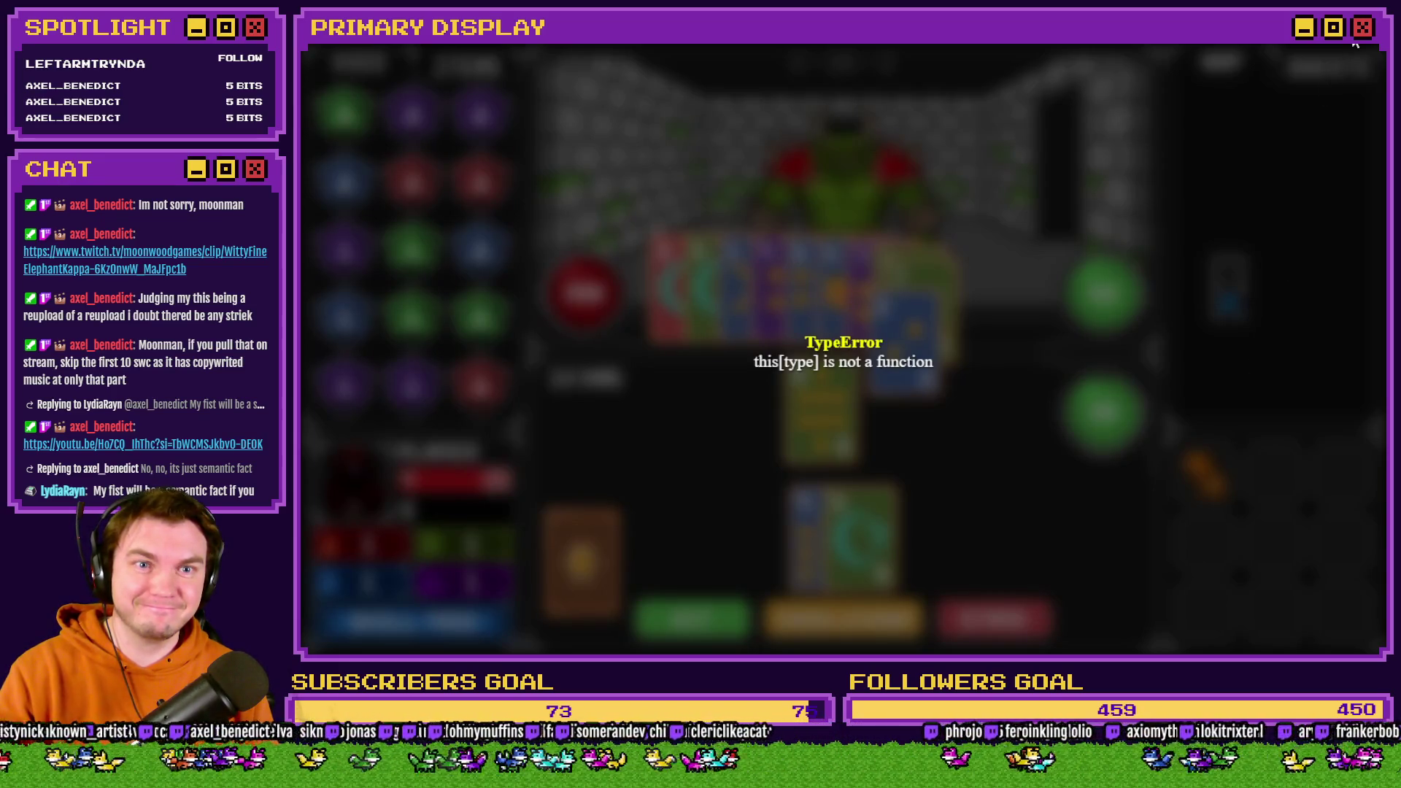
key("alt+F4")
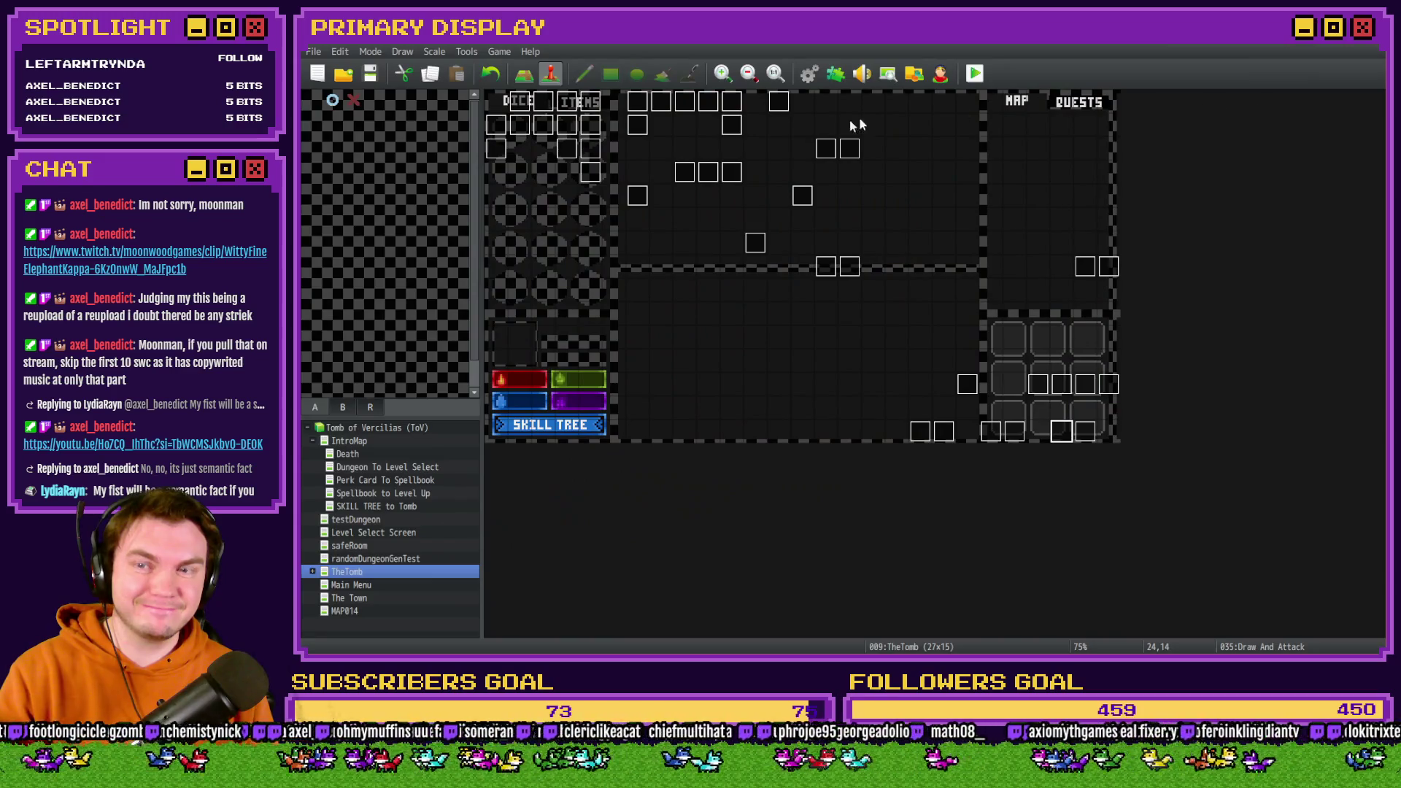
Open Draw And Attack and locate the monsterTotalCardValue > 21 bust-check block.
double_click(1062, 432)
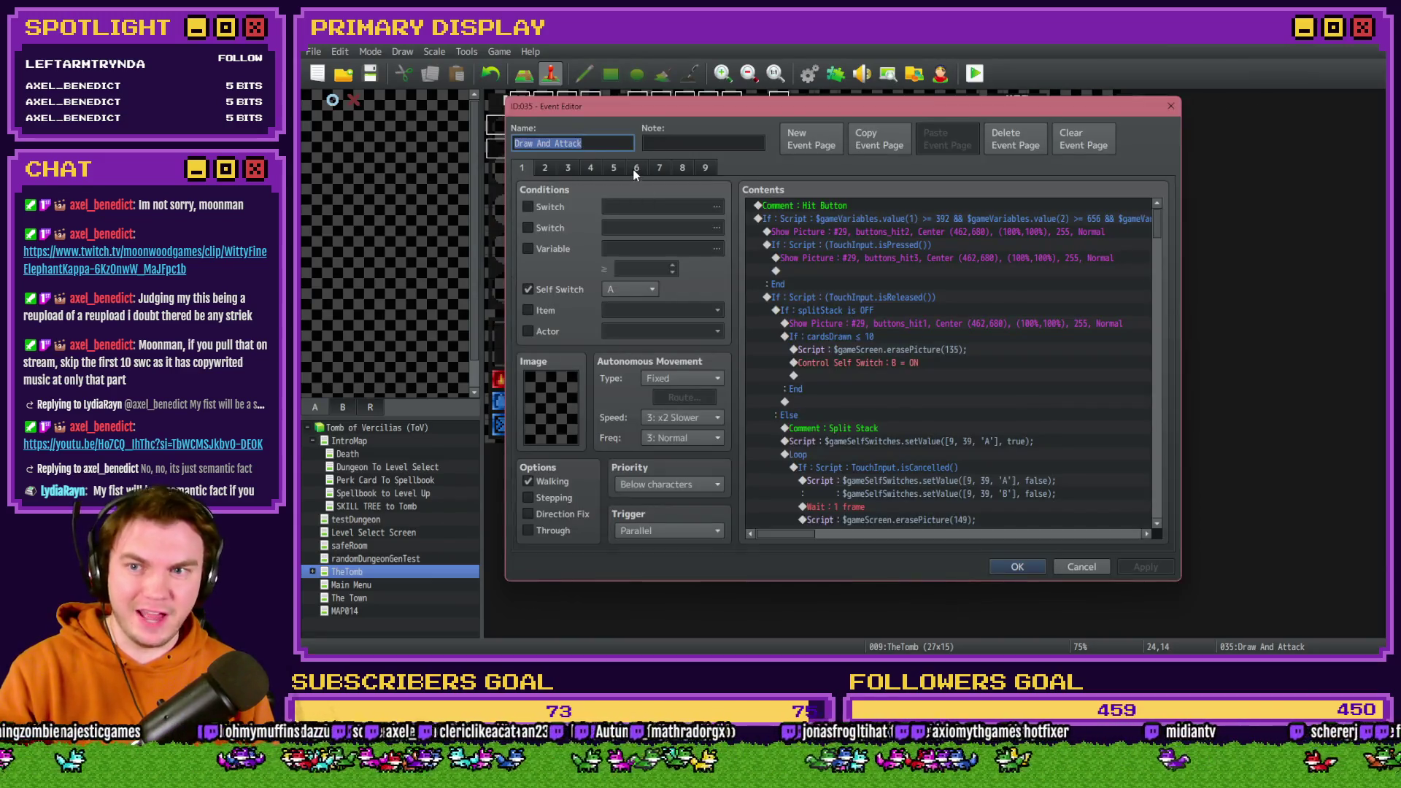
scroll(949, 306, "up", 5)
mouse_move(1157, 243)
left_mouse_down()
mouse_move(1189, 492)
mouse_move(1190, 443)
left_mouse_up()
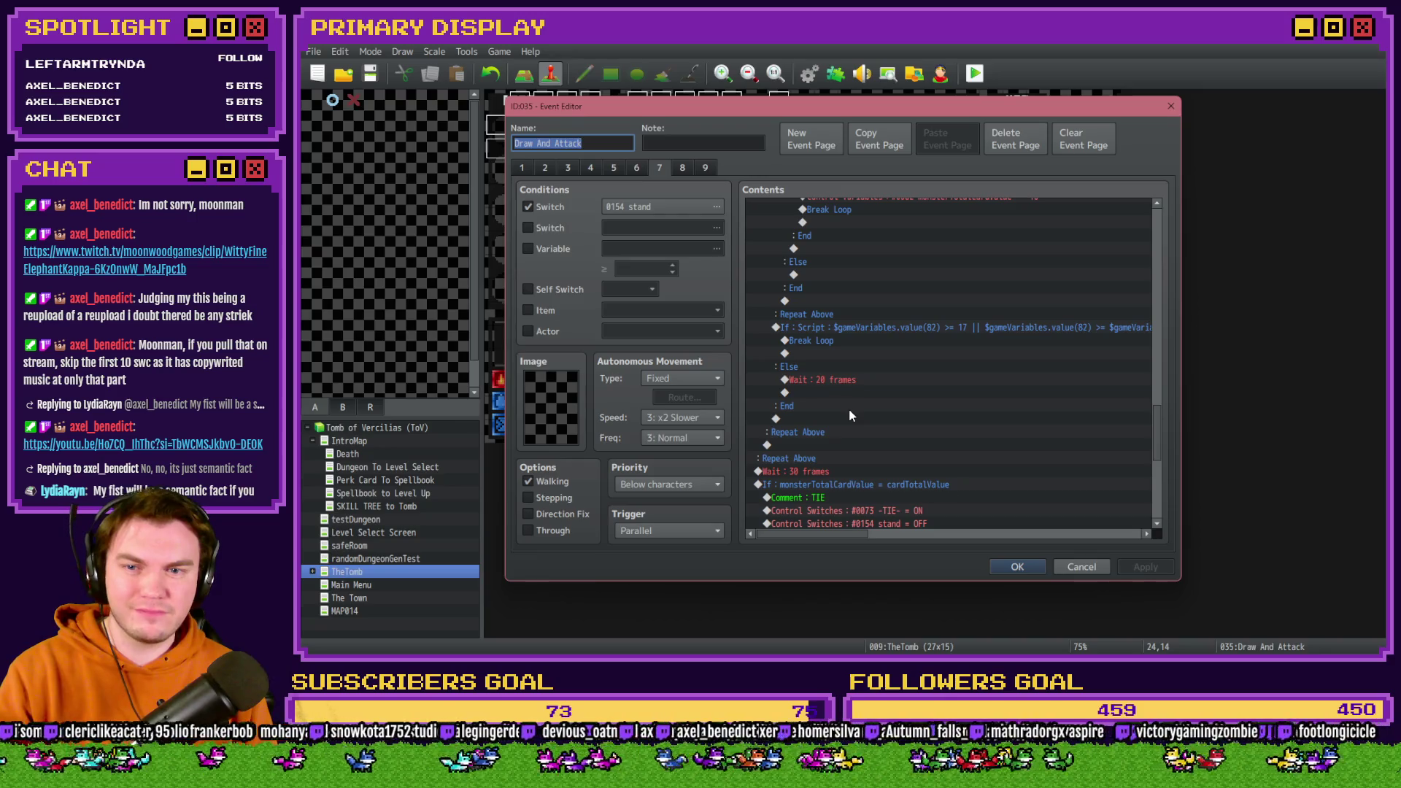
left_click(845, 327)
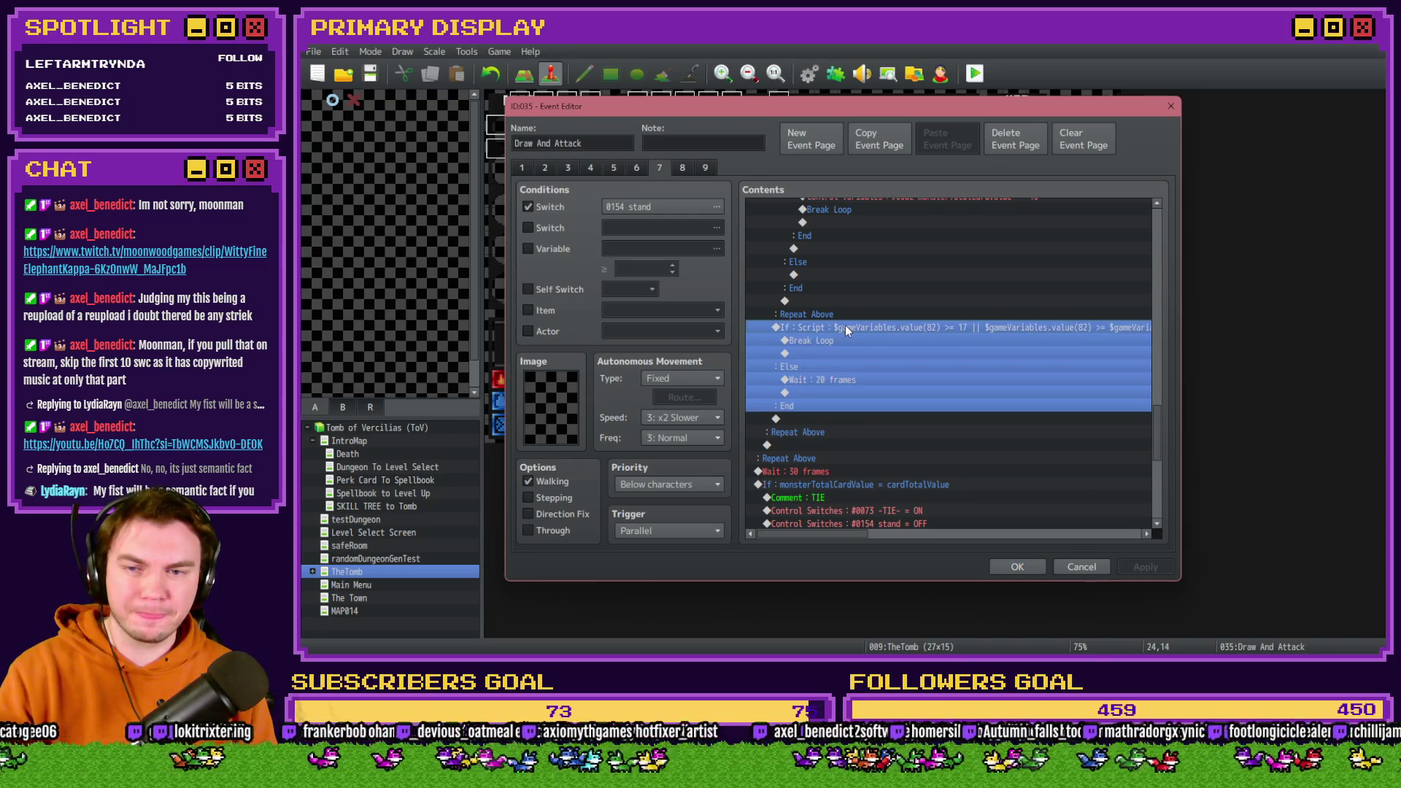
scroll(845, 346, "up", 2)
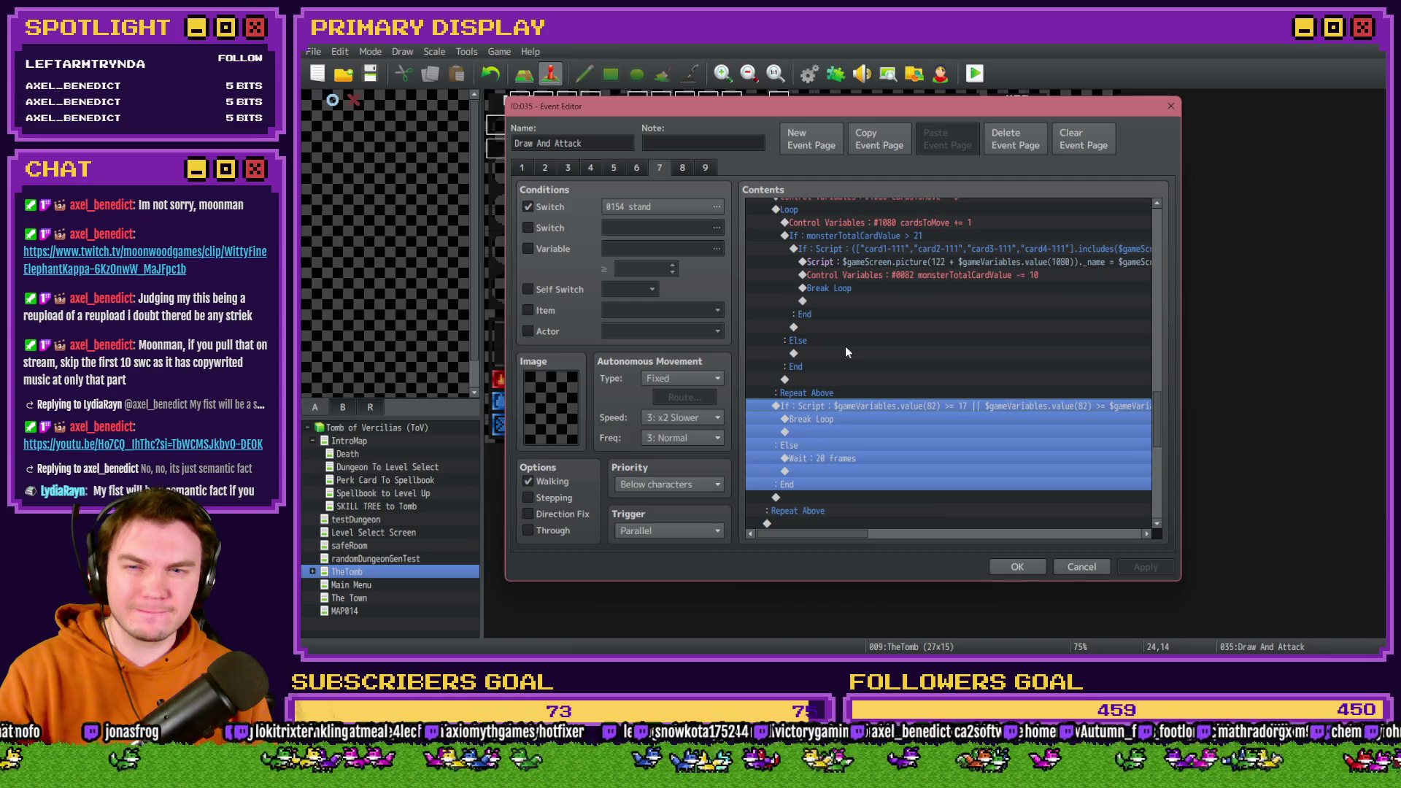
left_click(876, 252)
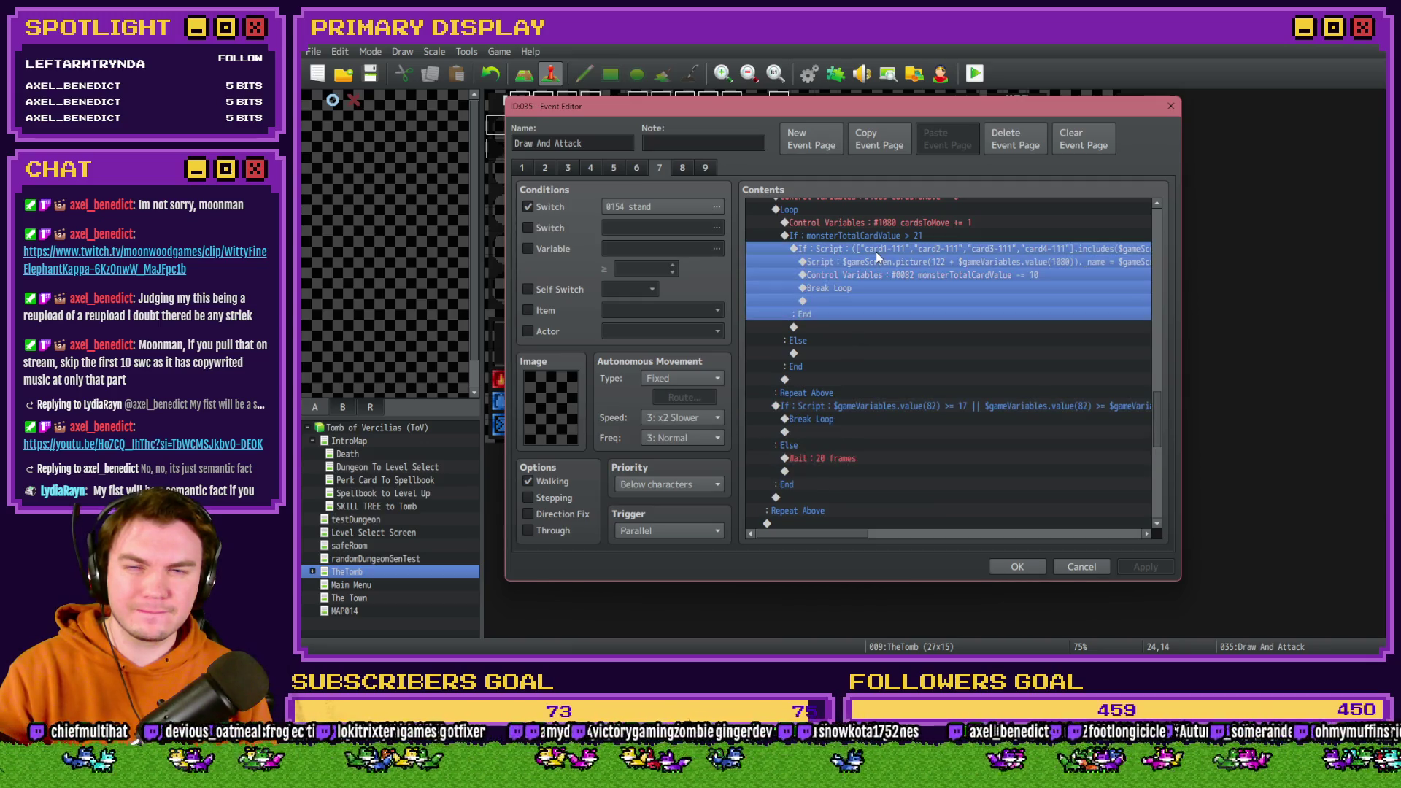
left_click(880, 237)
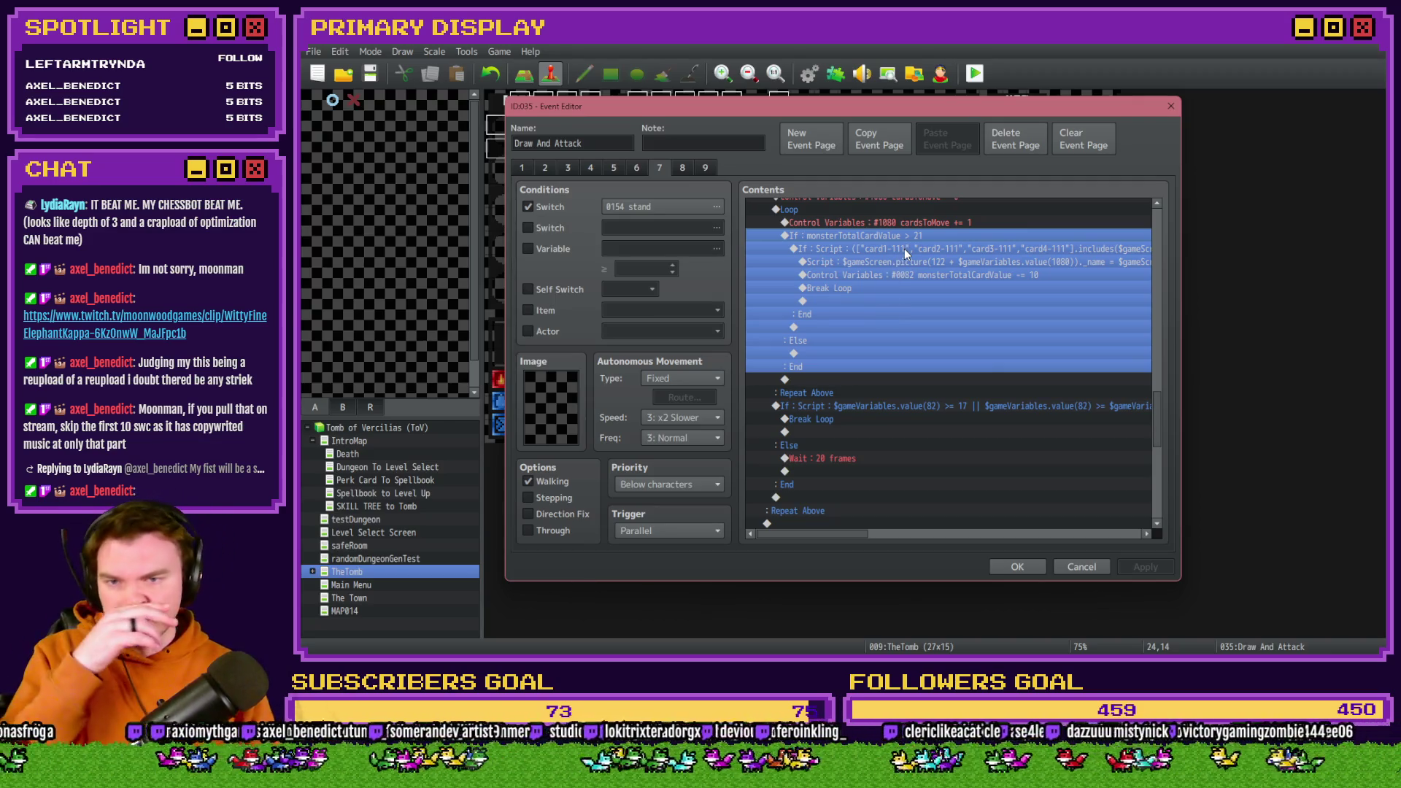
Add a Break Loop to the bust check's empty Else branch and close the editor.
double_click(839, 354)
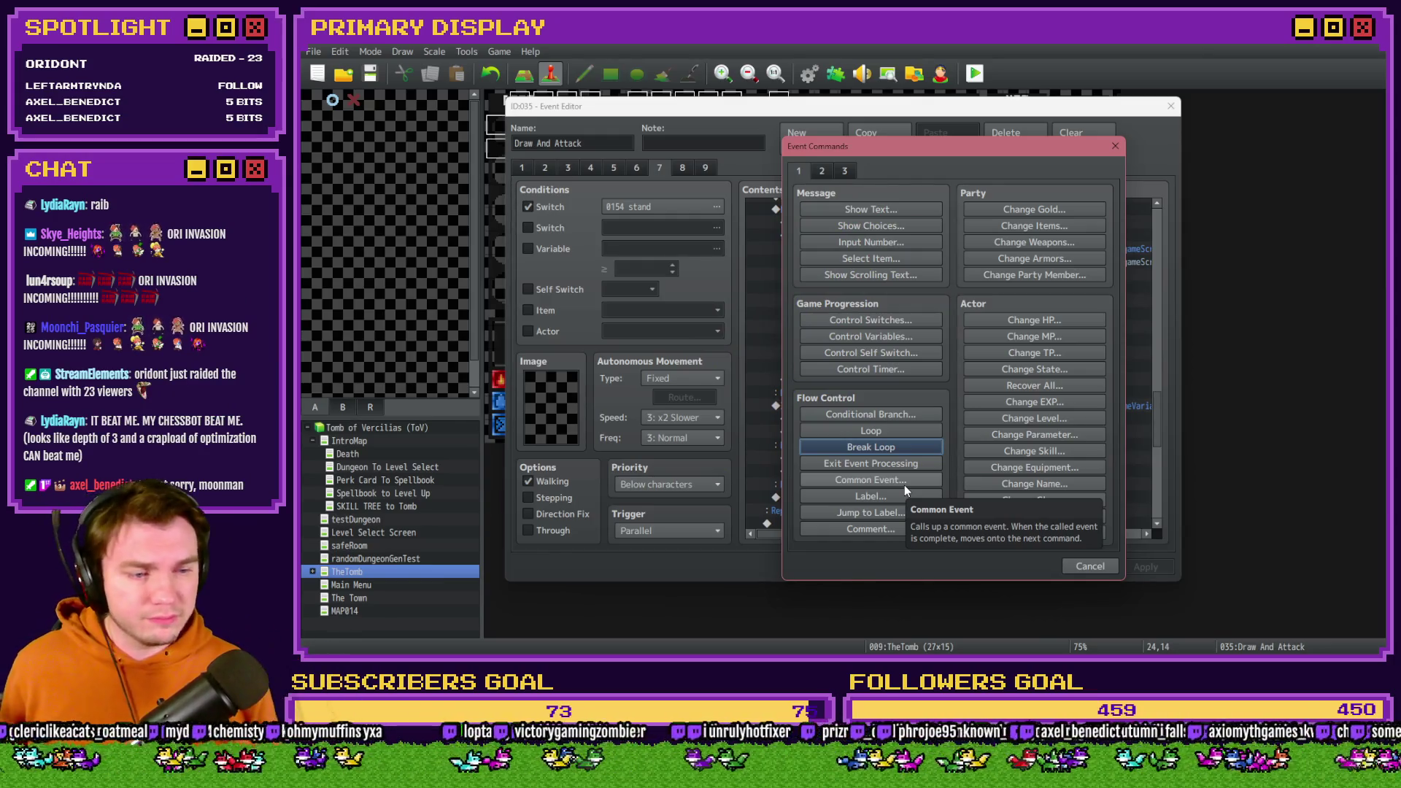
left_click(904, 443)
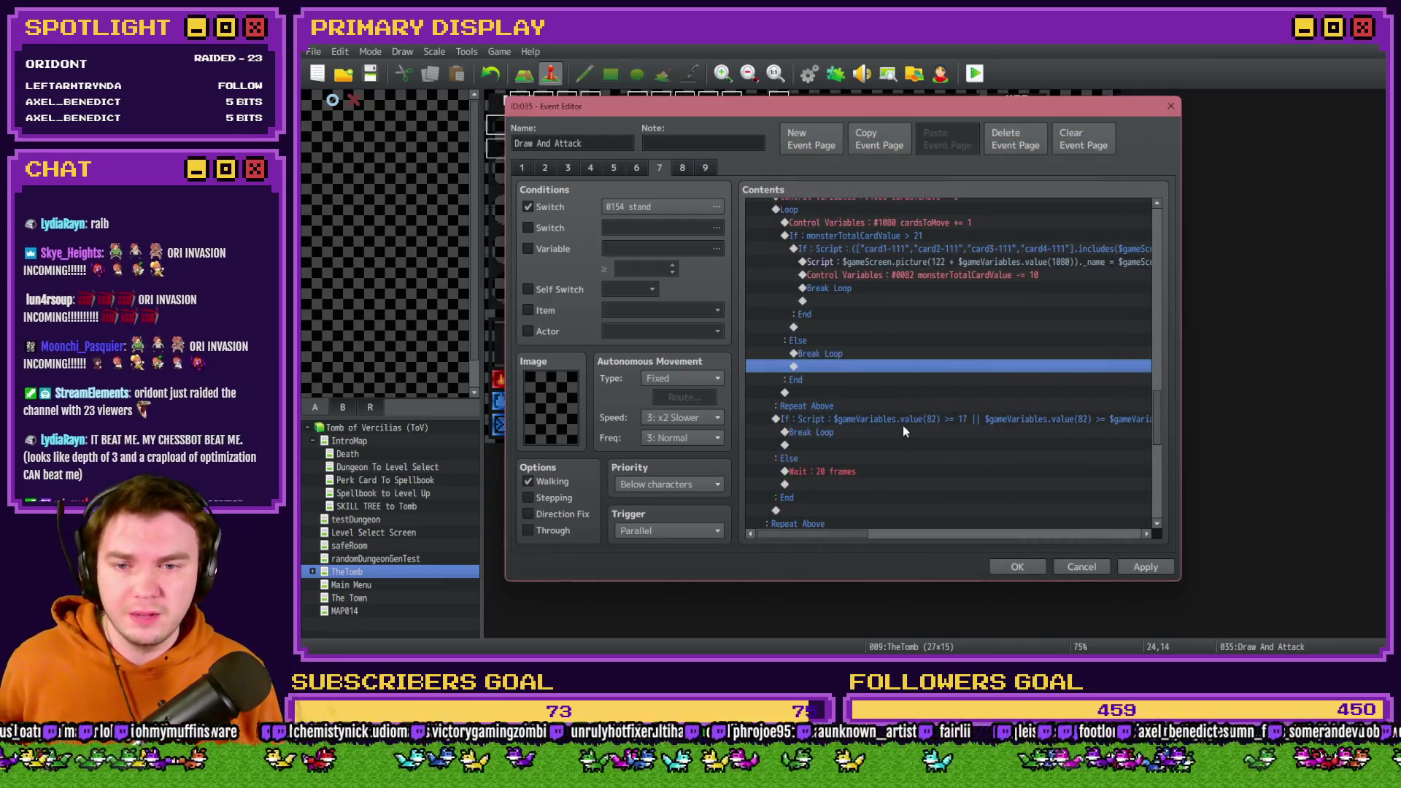
left_click(1017, 567)
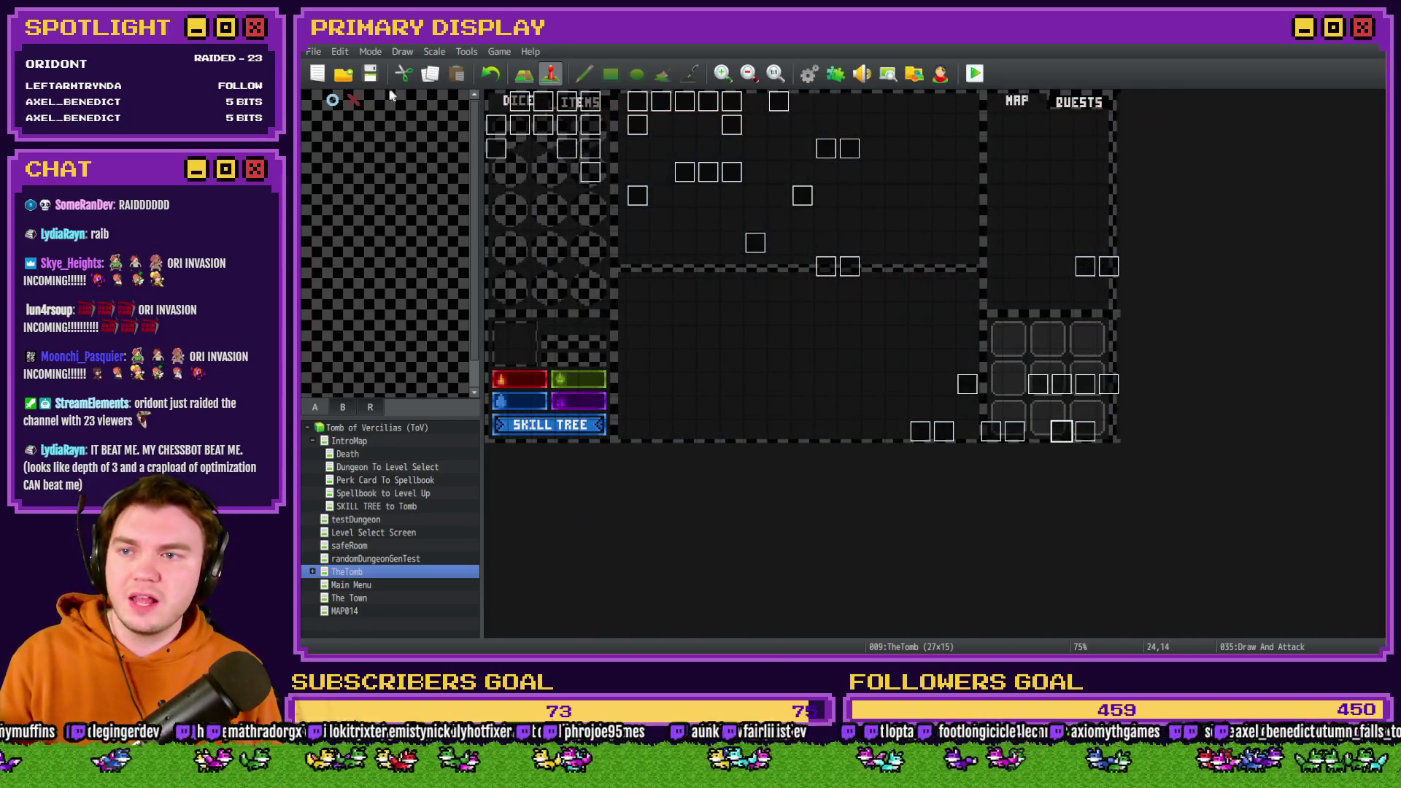
left_click(975, 74)
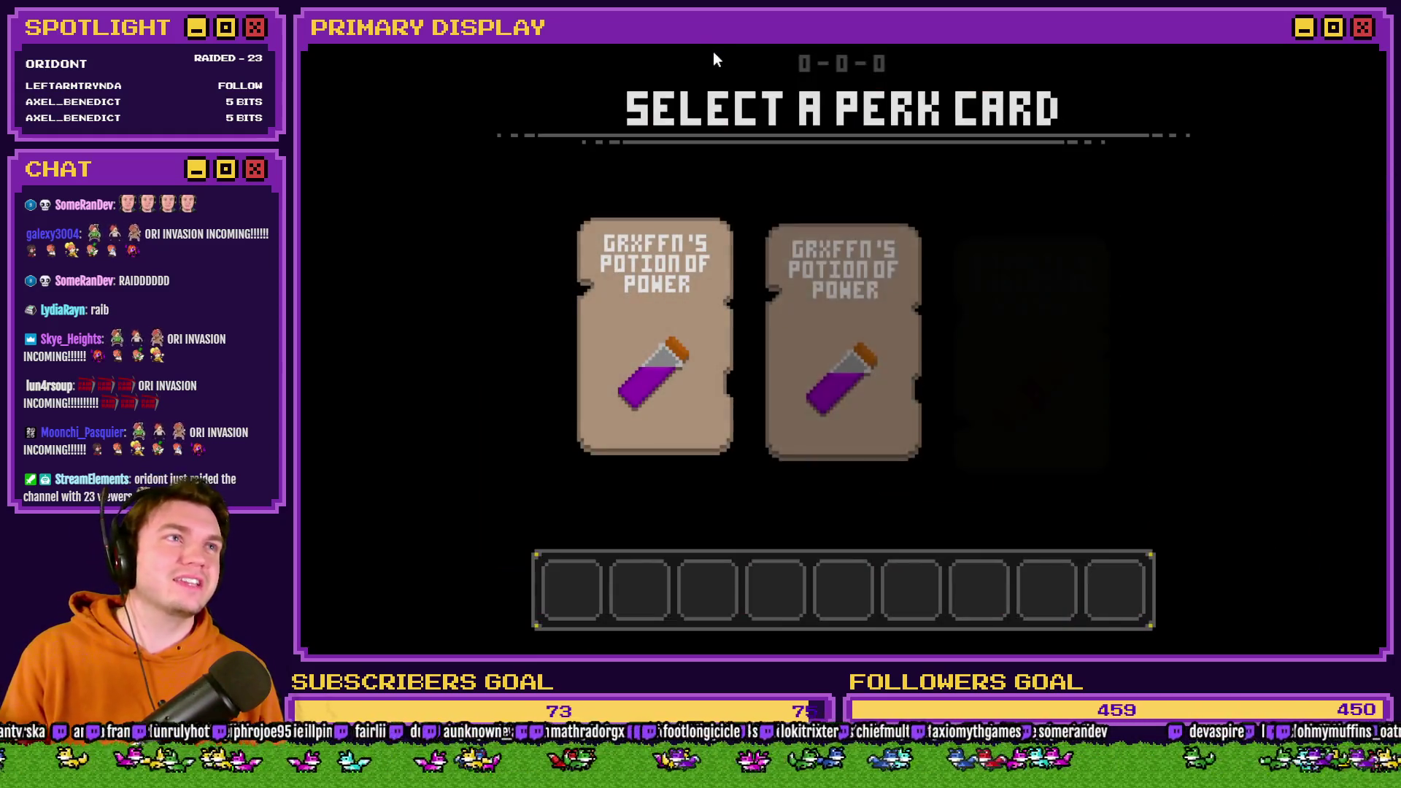
Take Fairlii's Fantastic Scroll perk card into the first inventory slot.
left_click(1007, 256)
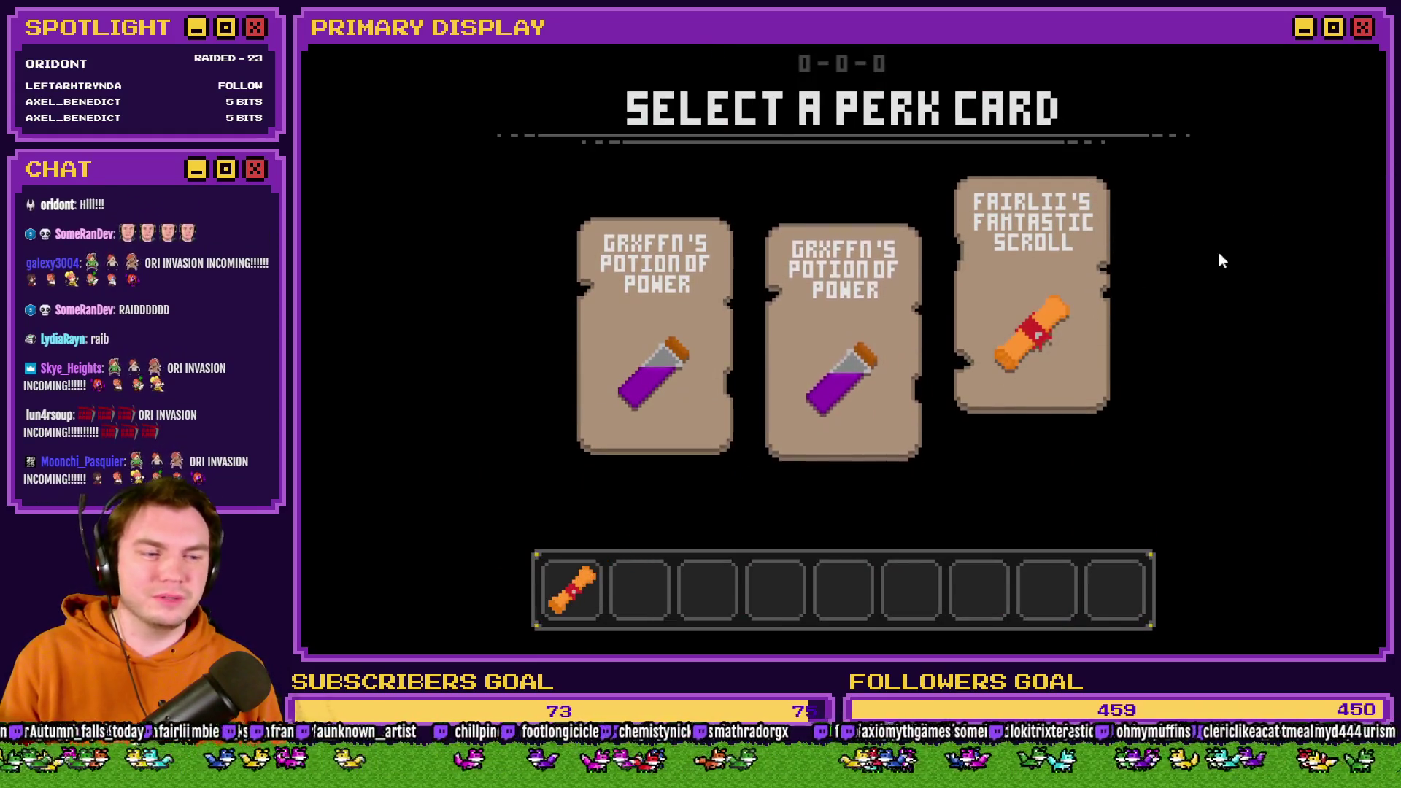
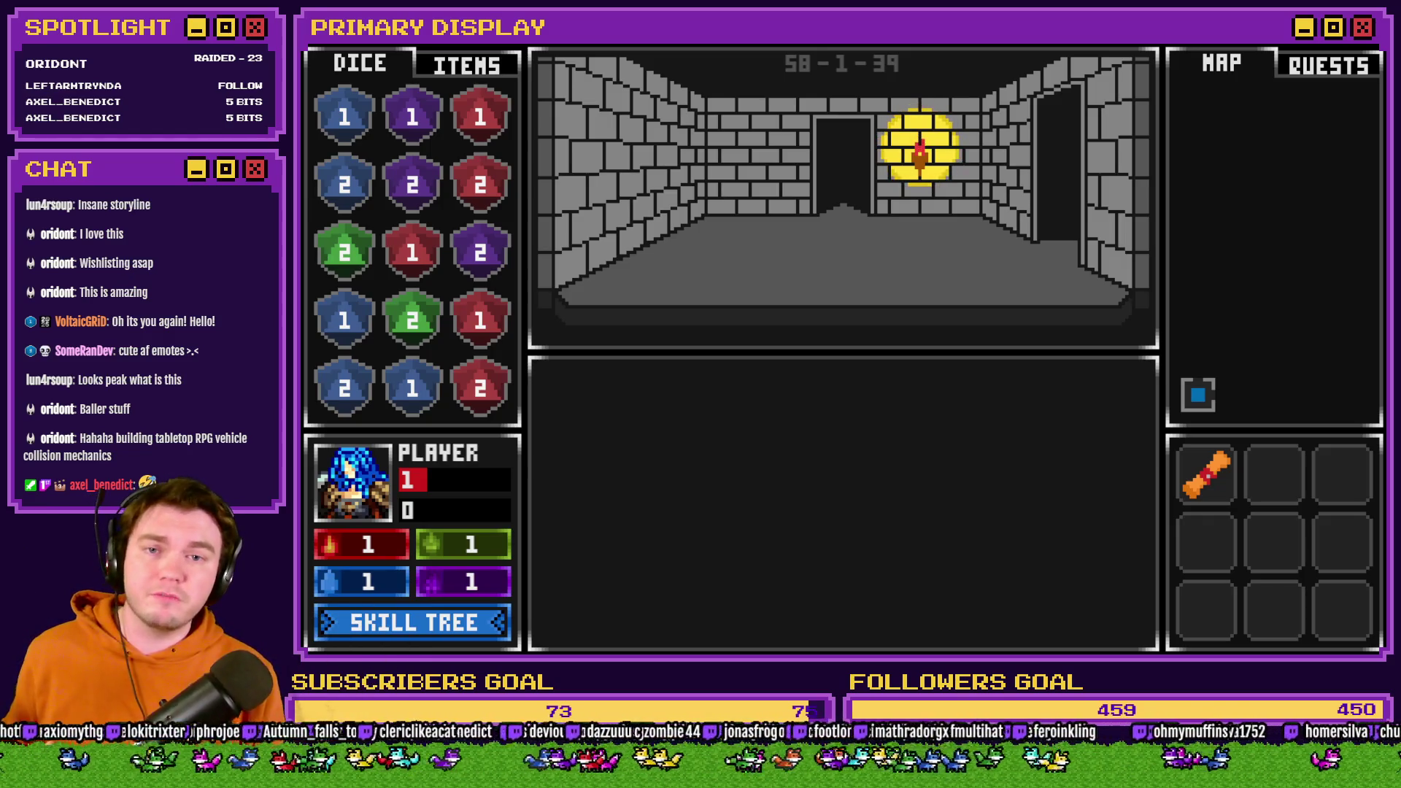
Walk into the orc encounter and hit in the blackjack battle, triggering the TypeError crash.
key("w")
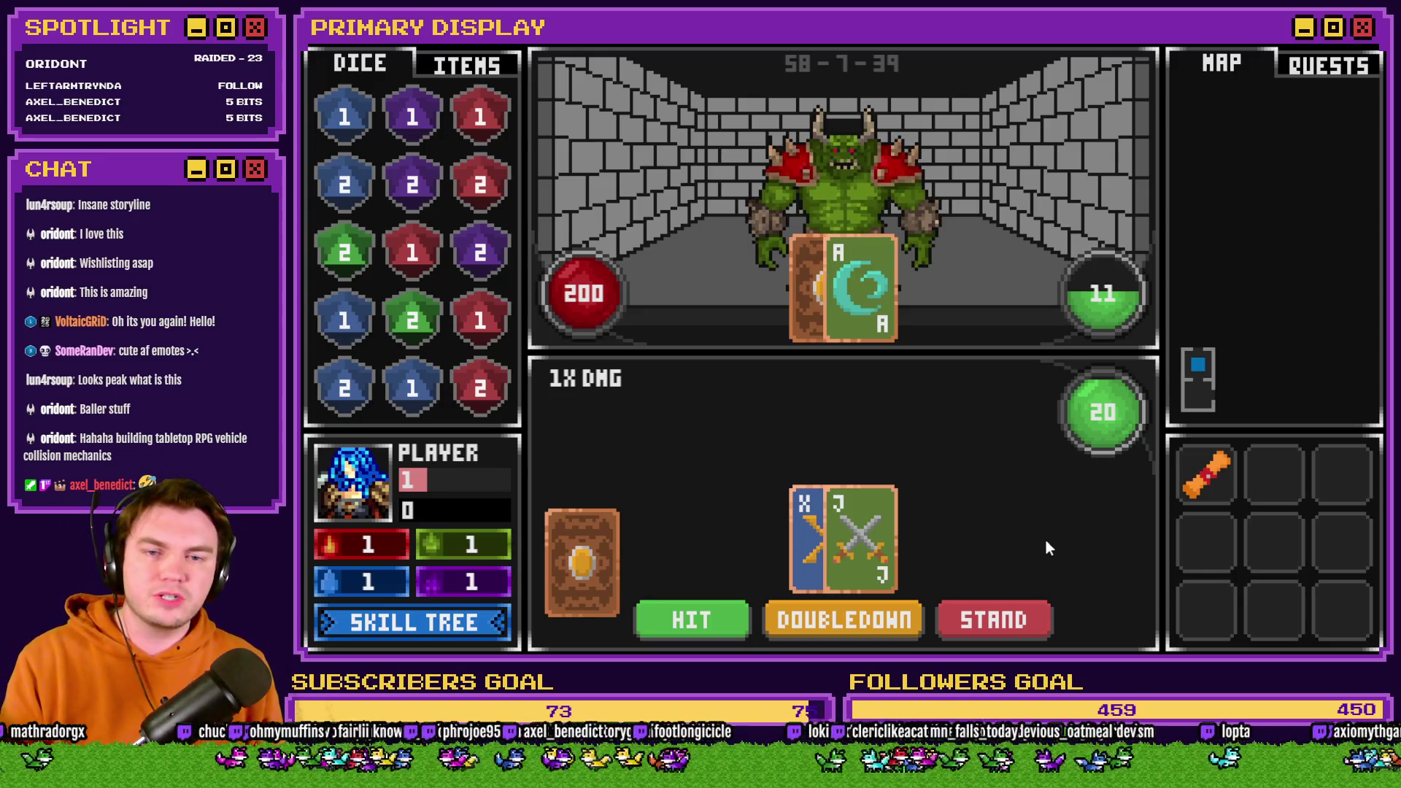
left_click(1001, 620)
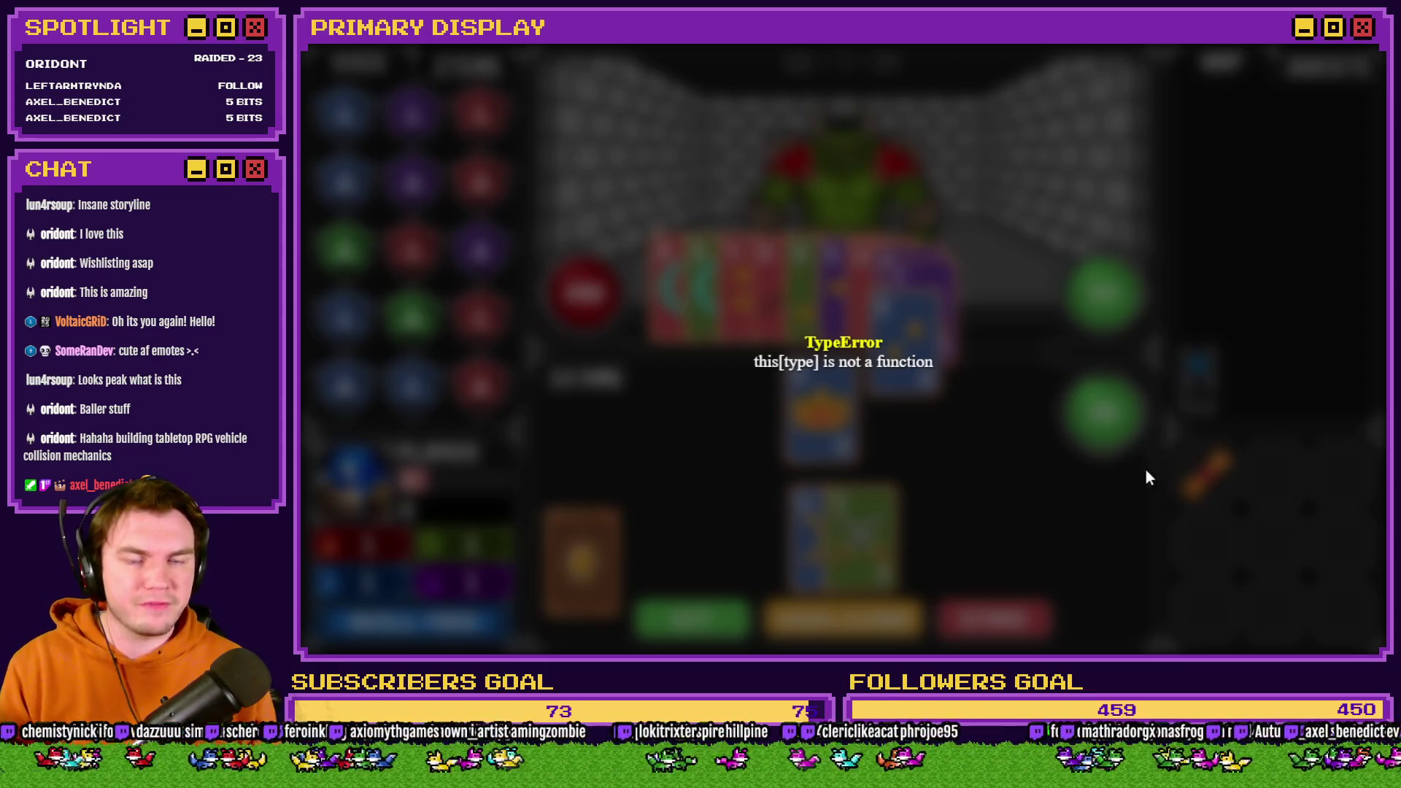
Close the crashed playtest window to get back to TheTomb map in the editor.
left_click(1339, 52)
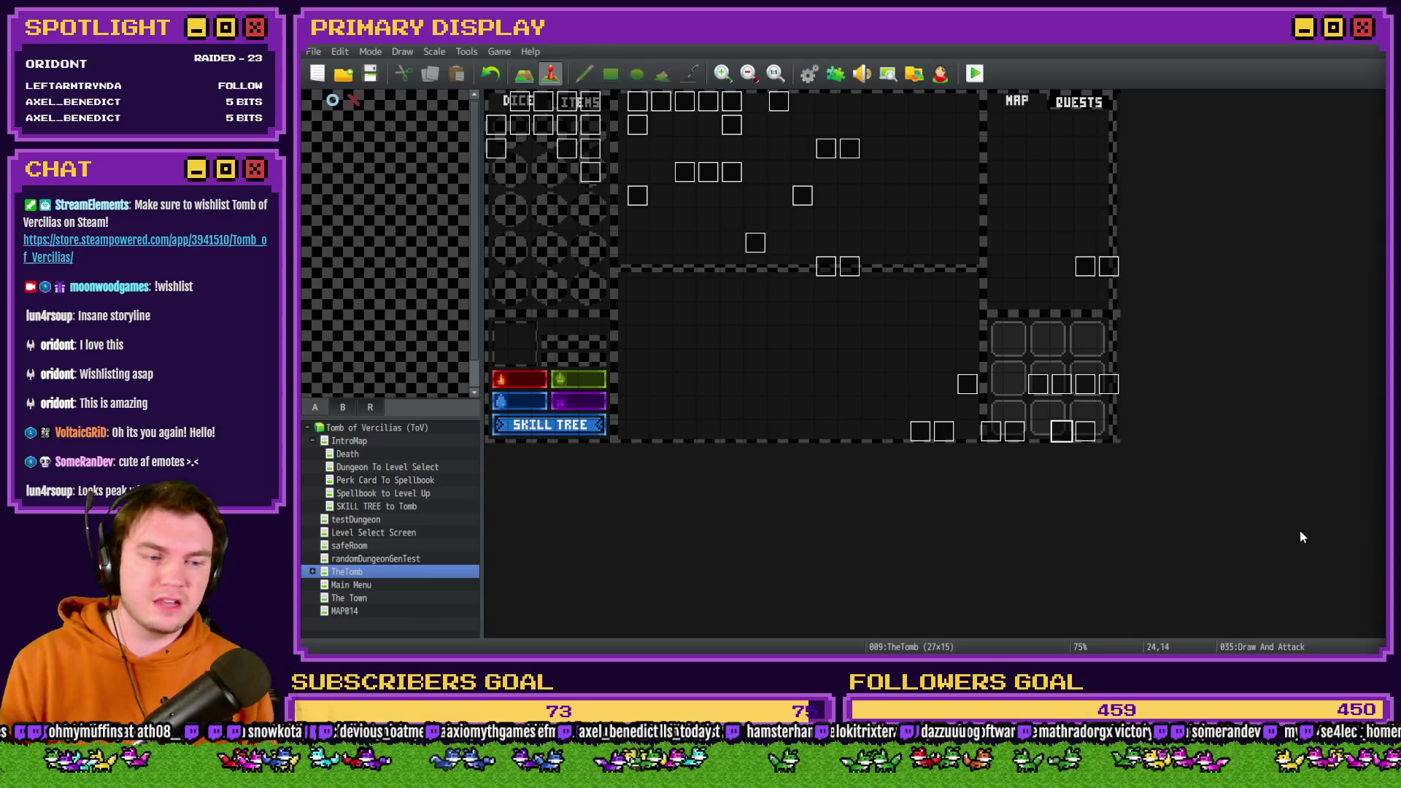
Make The Town's top-left tile the player start, then save and launch a playtest.
left_click(358, 597)
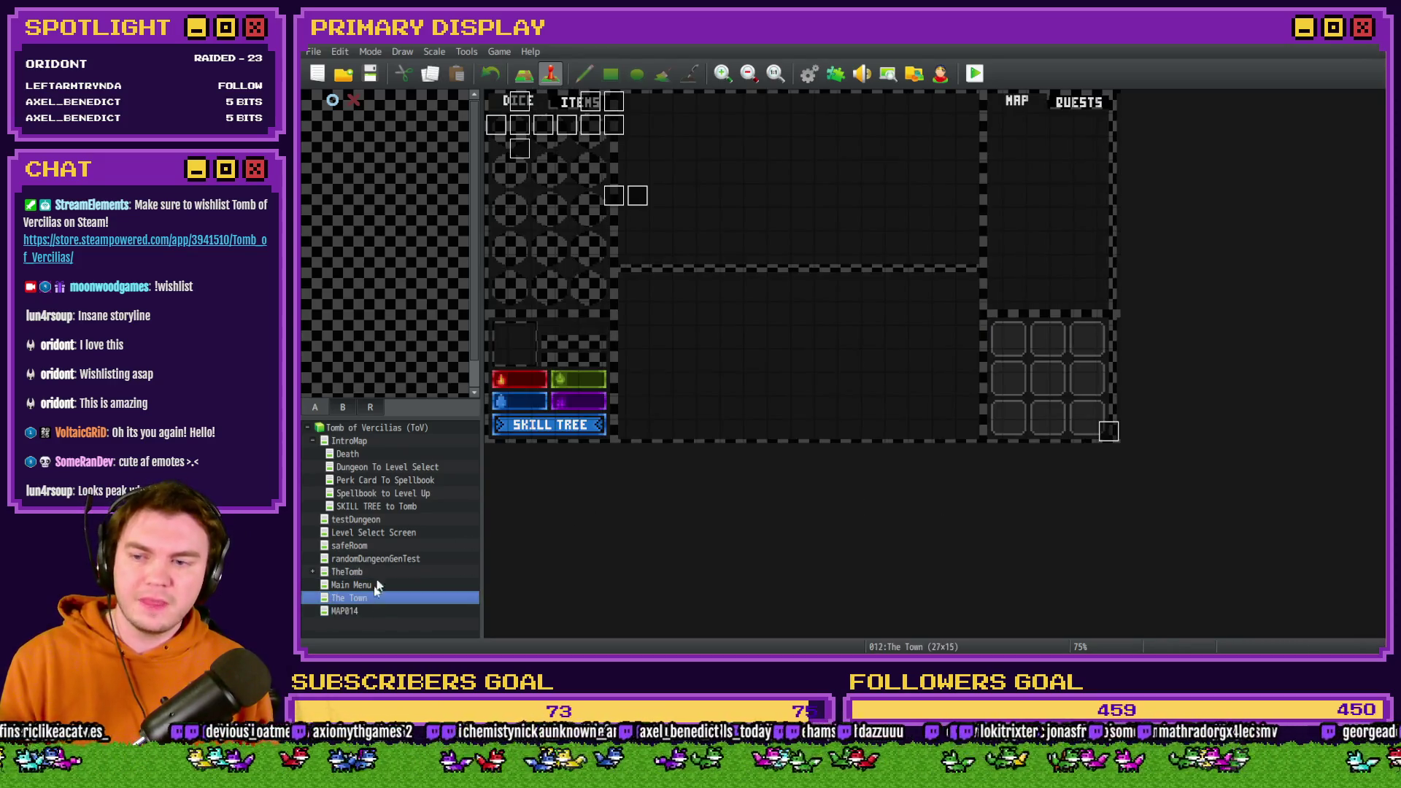
right_click(497, 104)
mouse_move(592, 280)
left_click(675, 278)
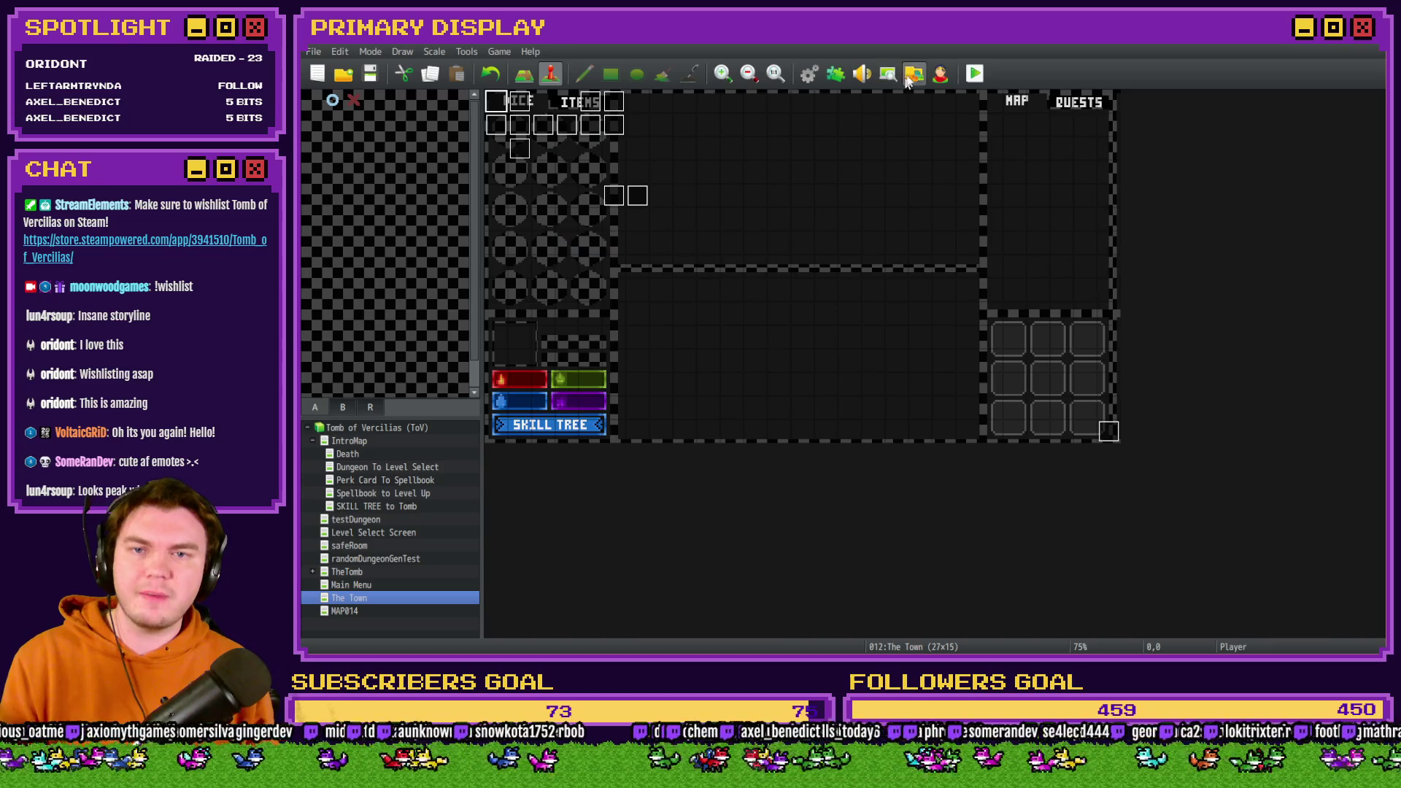
left_click(975, 73)
left_click(782, 370)
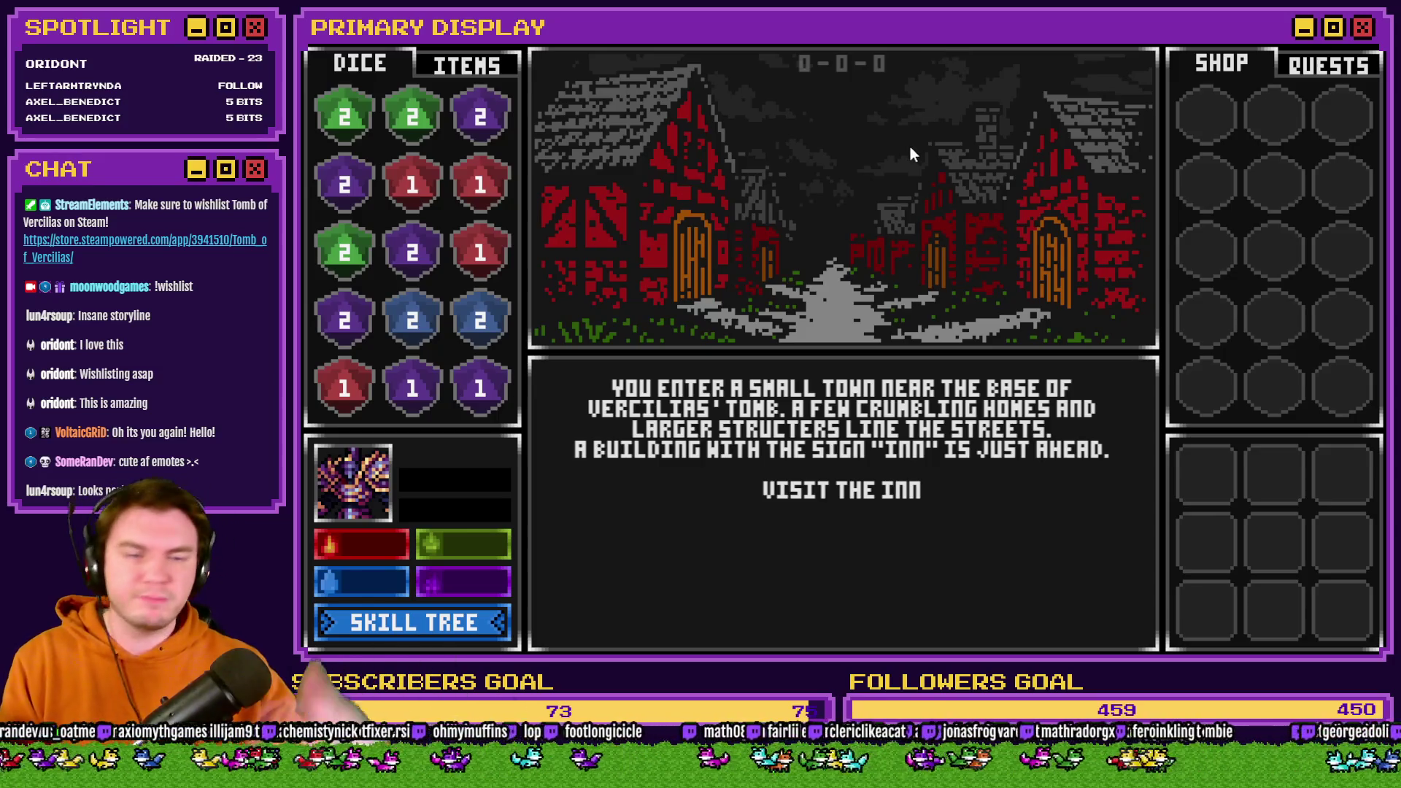
Visit and leave the inn, then browse the Mages Guild's dice for sale.
left_click(881, 499)
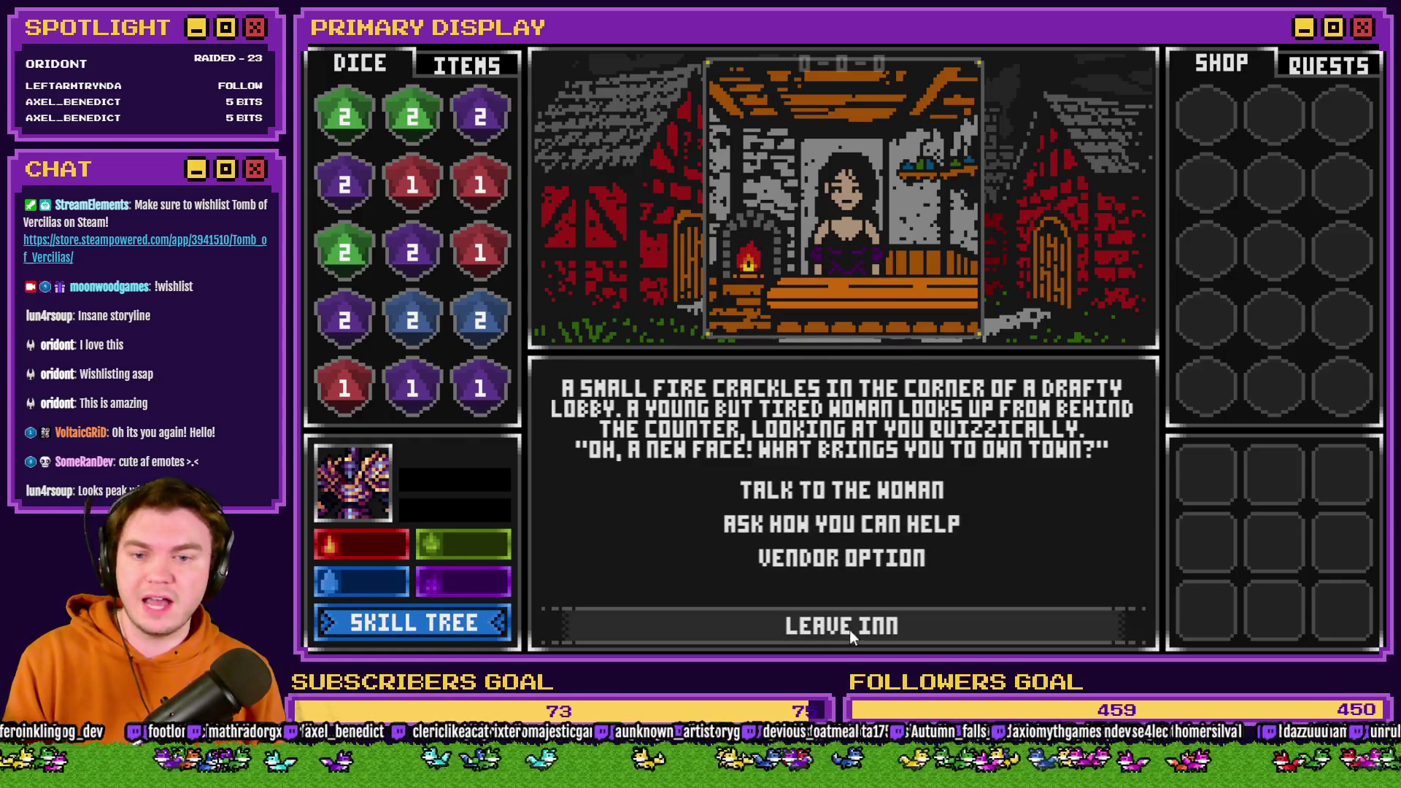
left_click(848, 632)
left_click(886, 539)
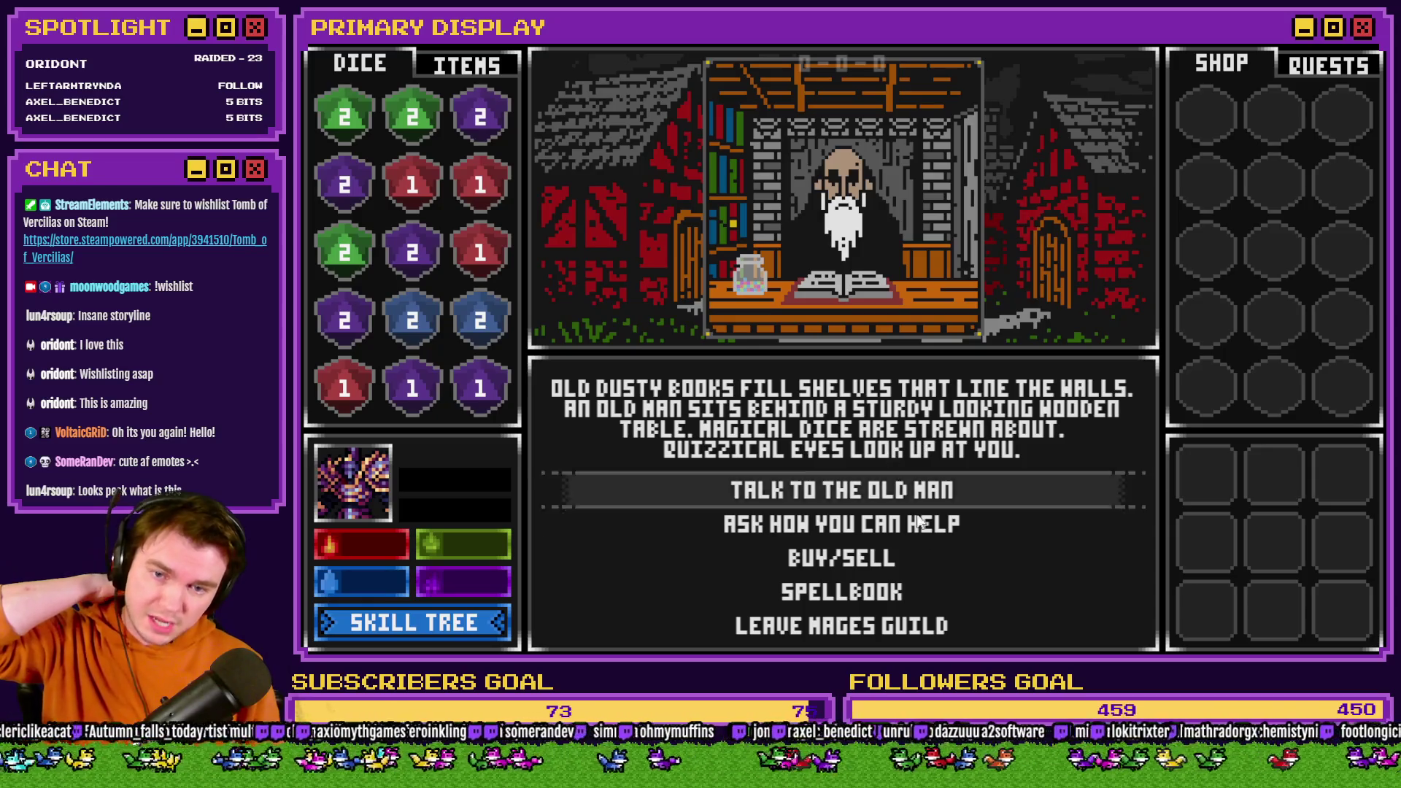
left_click(894, 554)
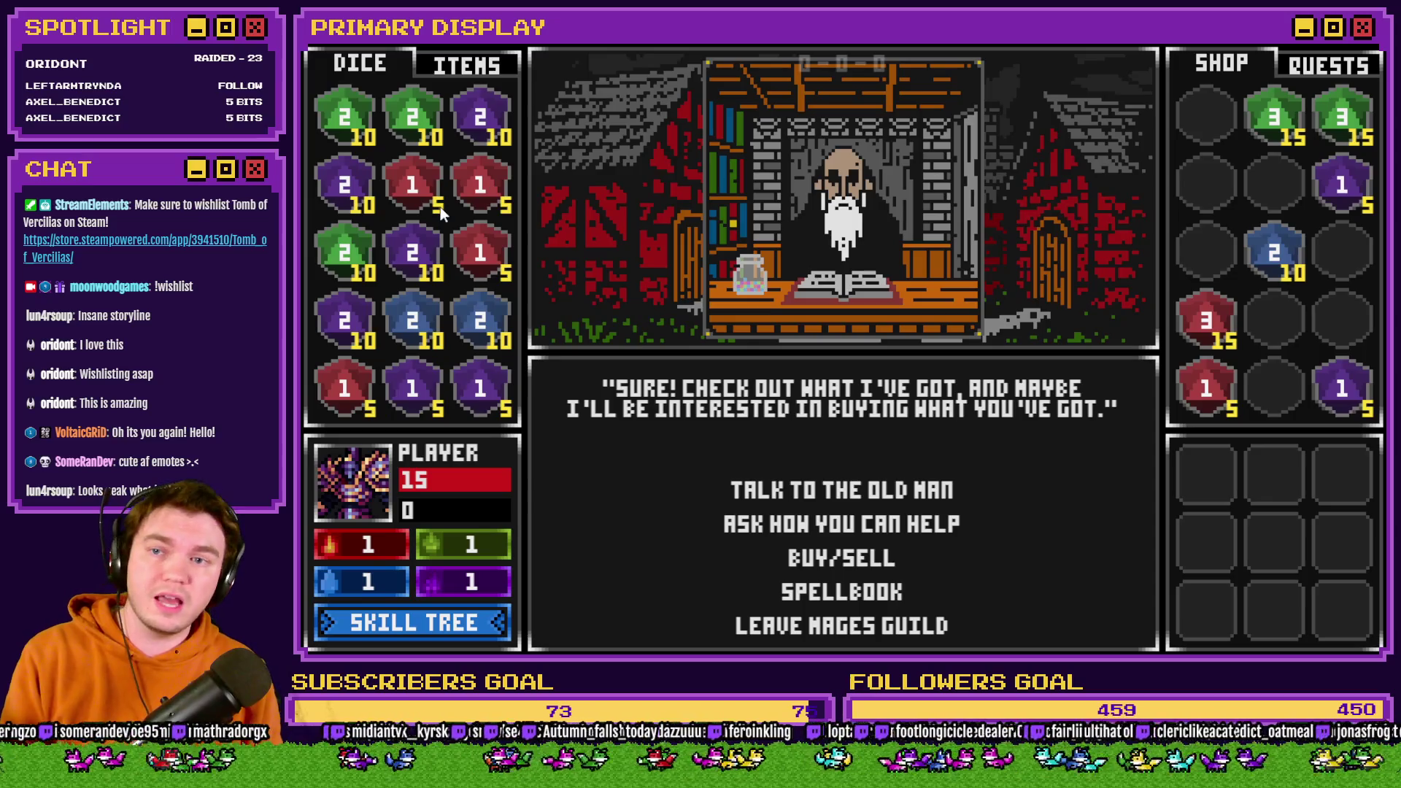
In the spellbook, merge the purple 2 dice into a purple 4 and slot it.
left_click(872, 595)
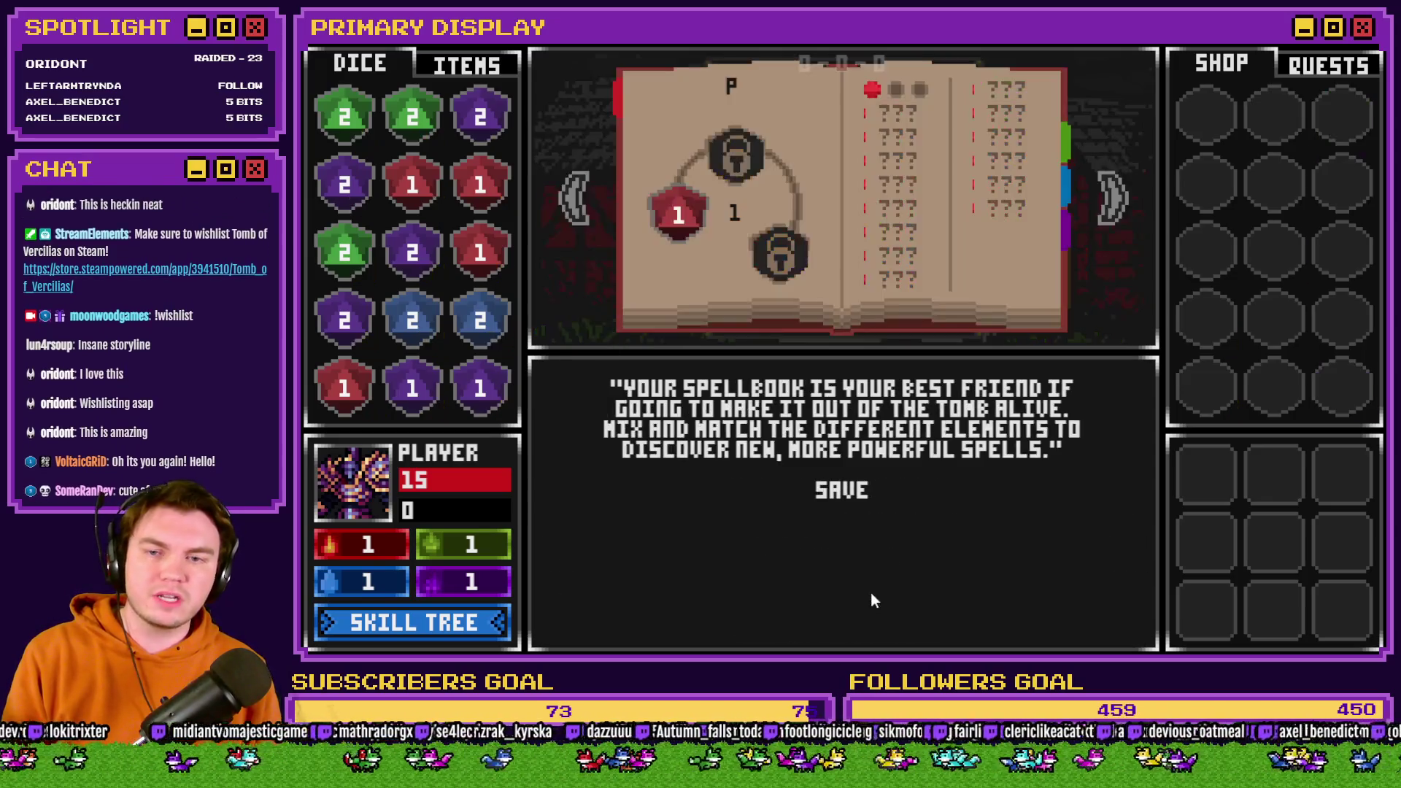
left_click(1114, 199)
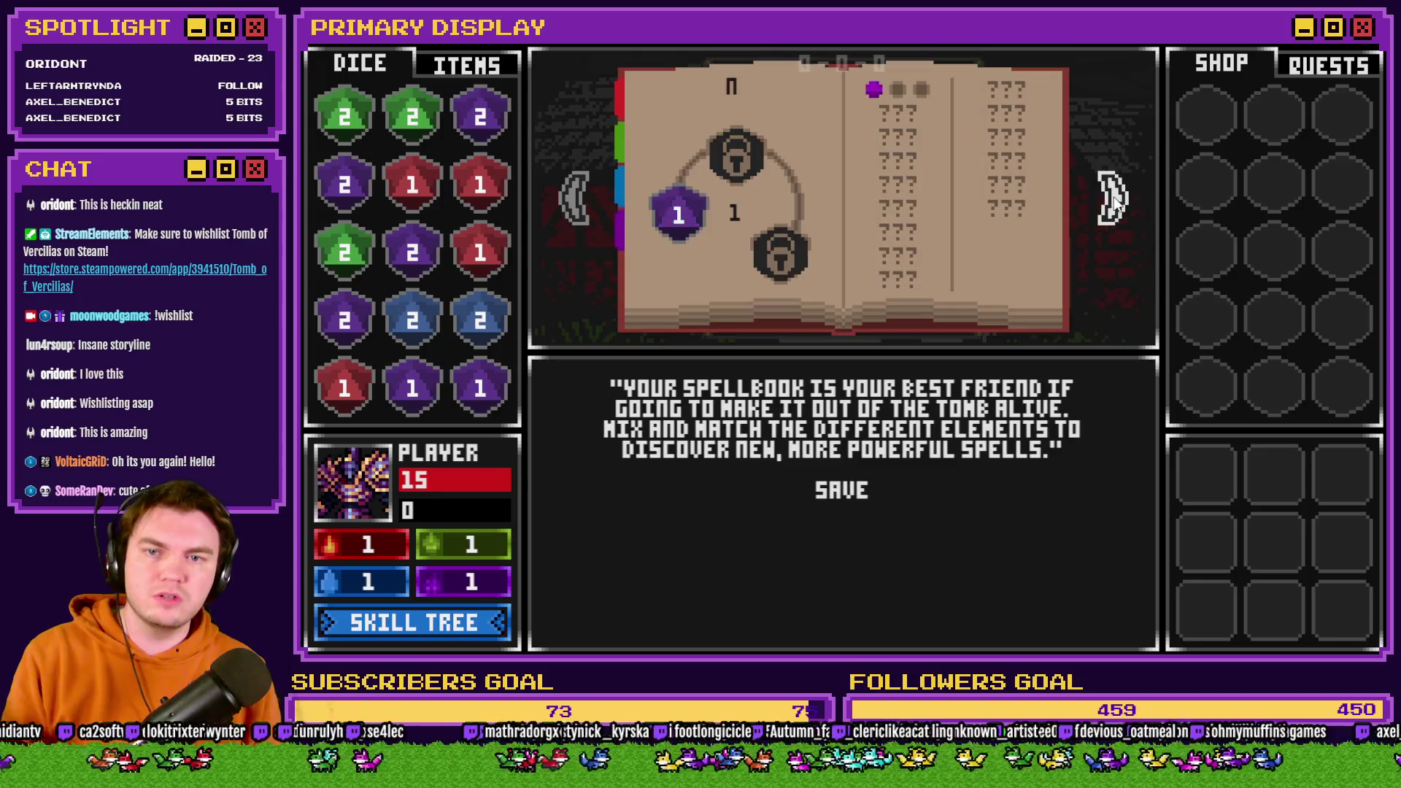
left_click(575, 199)
left_click(574, 198)
left_click(574, 198)
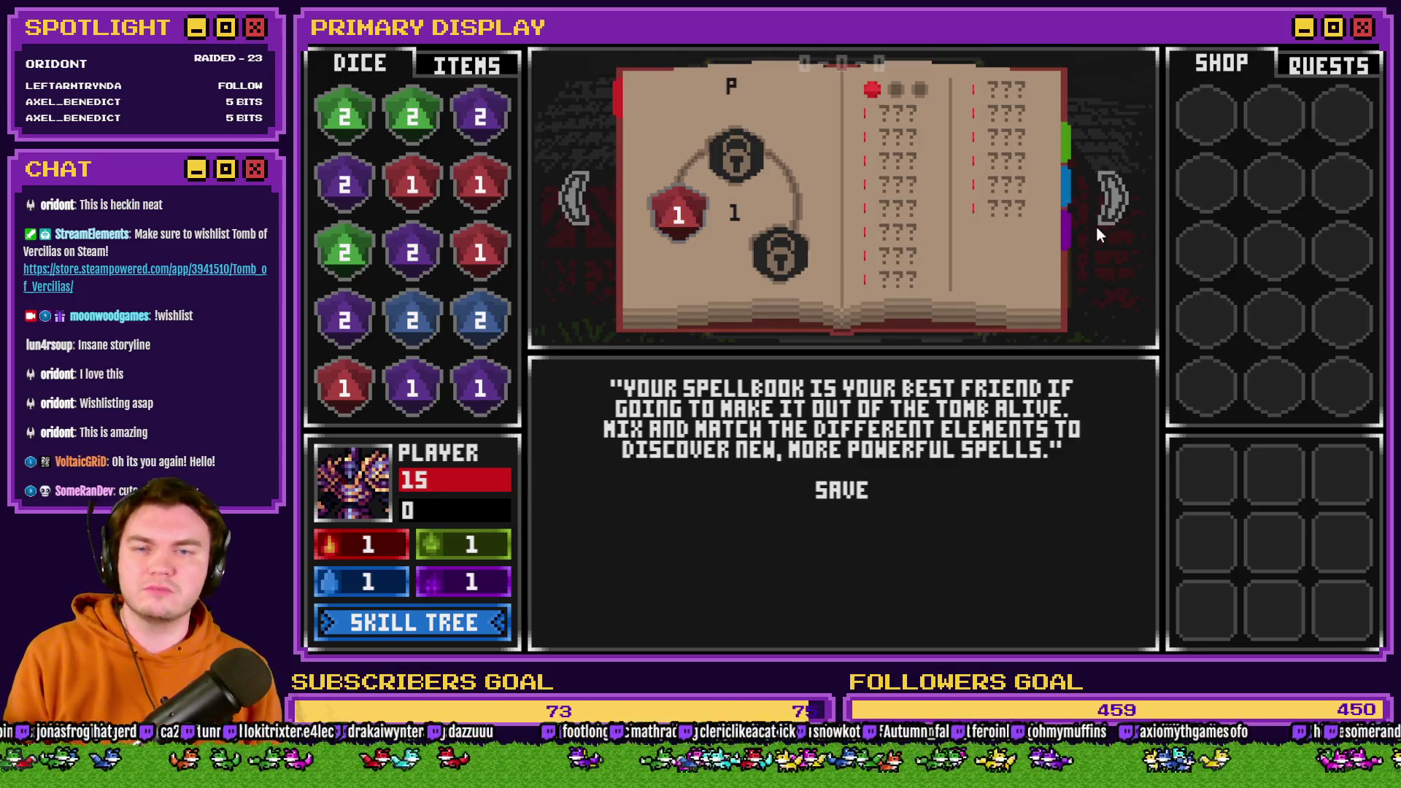
left_click(1110, 195)
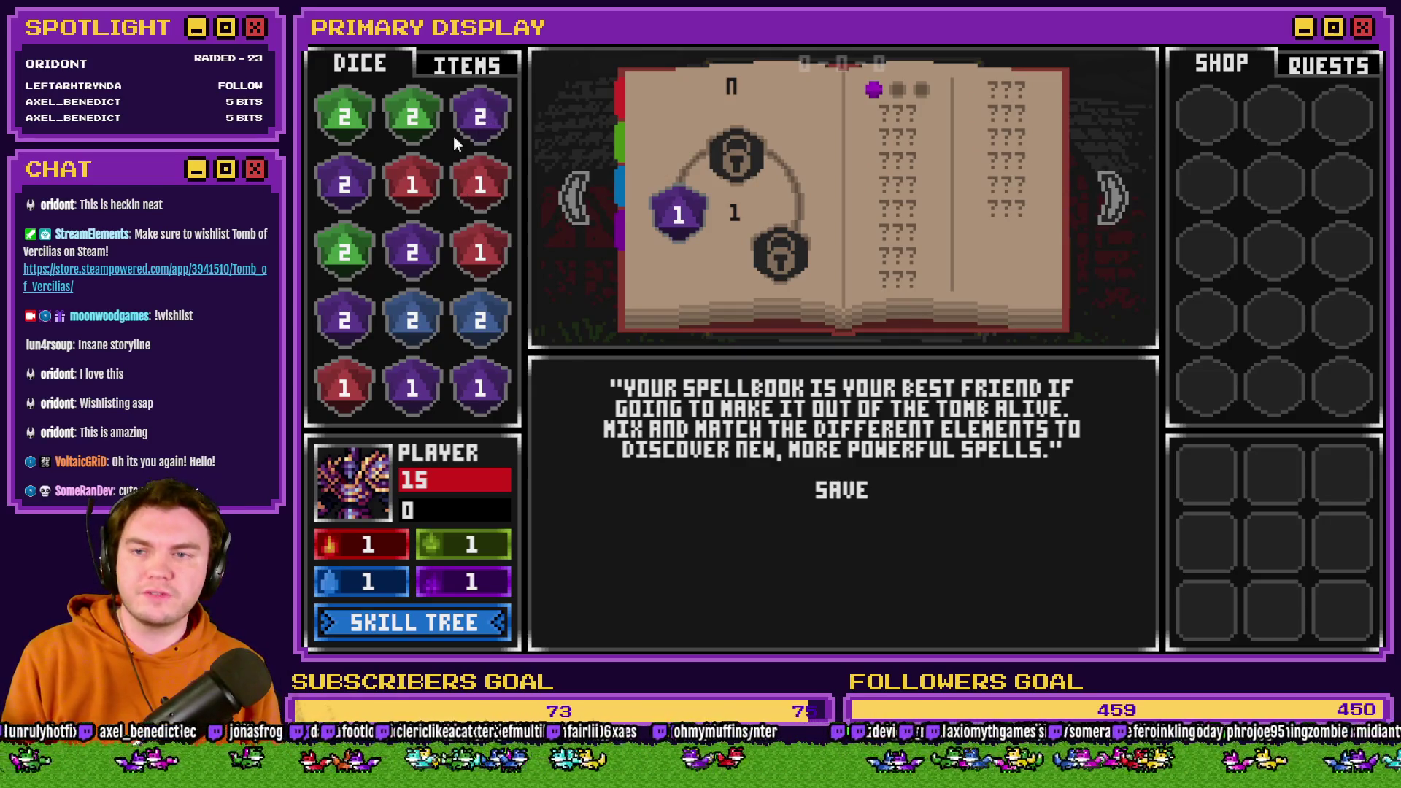
left_click_drag(478, 121, 345, 185)
left_click_drag(358, 321, 410, 259)
mouse_move(412, 255)
left_mouse_down()
mouse_move(344, 188)
mouse_move(675, 212)
left_mouse_up()
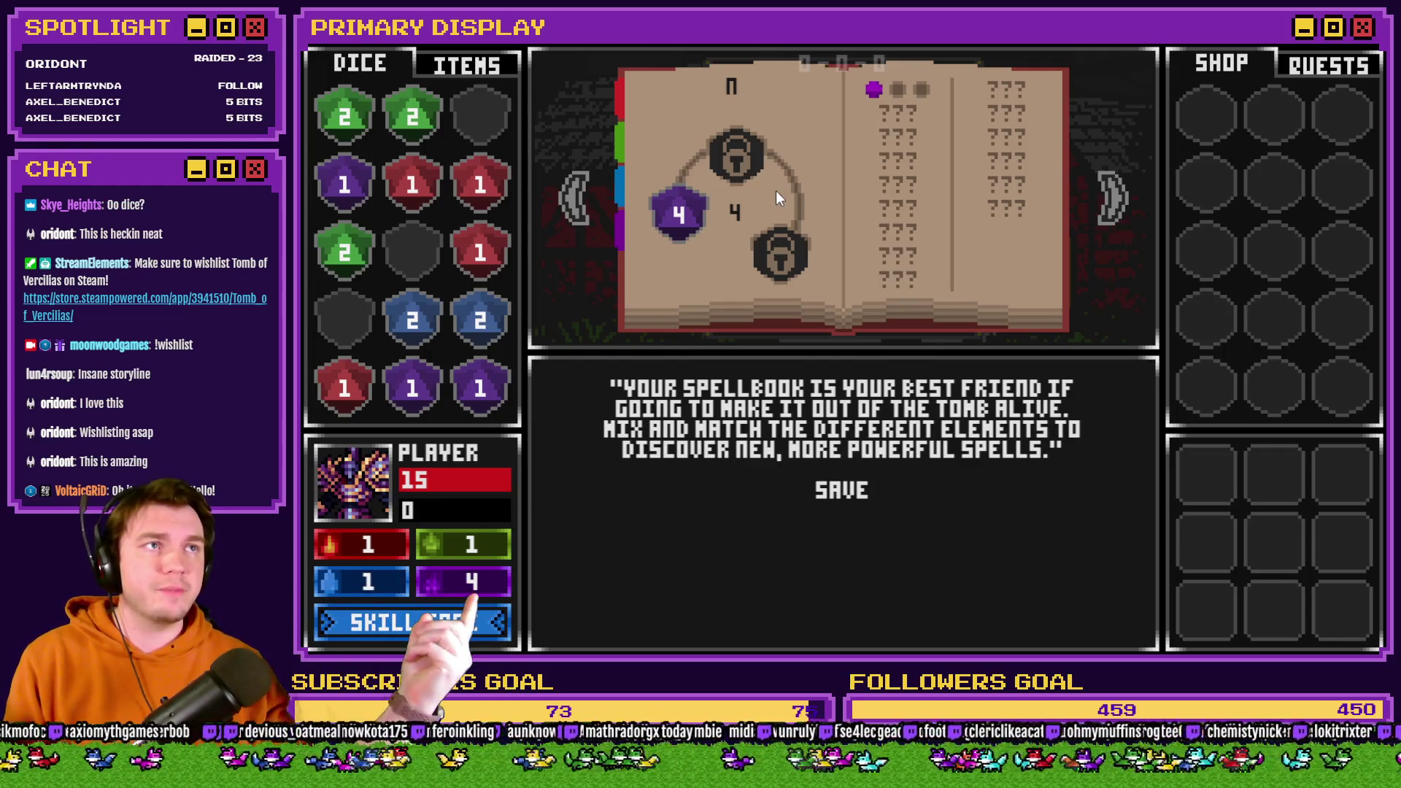
Merge and slot a blue 3 and green 3, test the red 1, then save the spellbook.
left_click(576, 220)
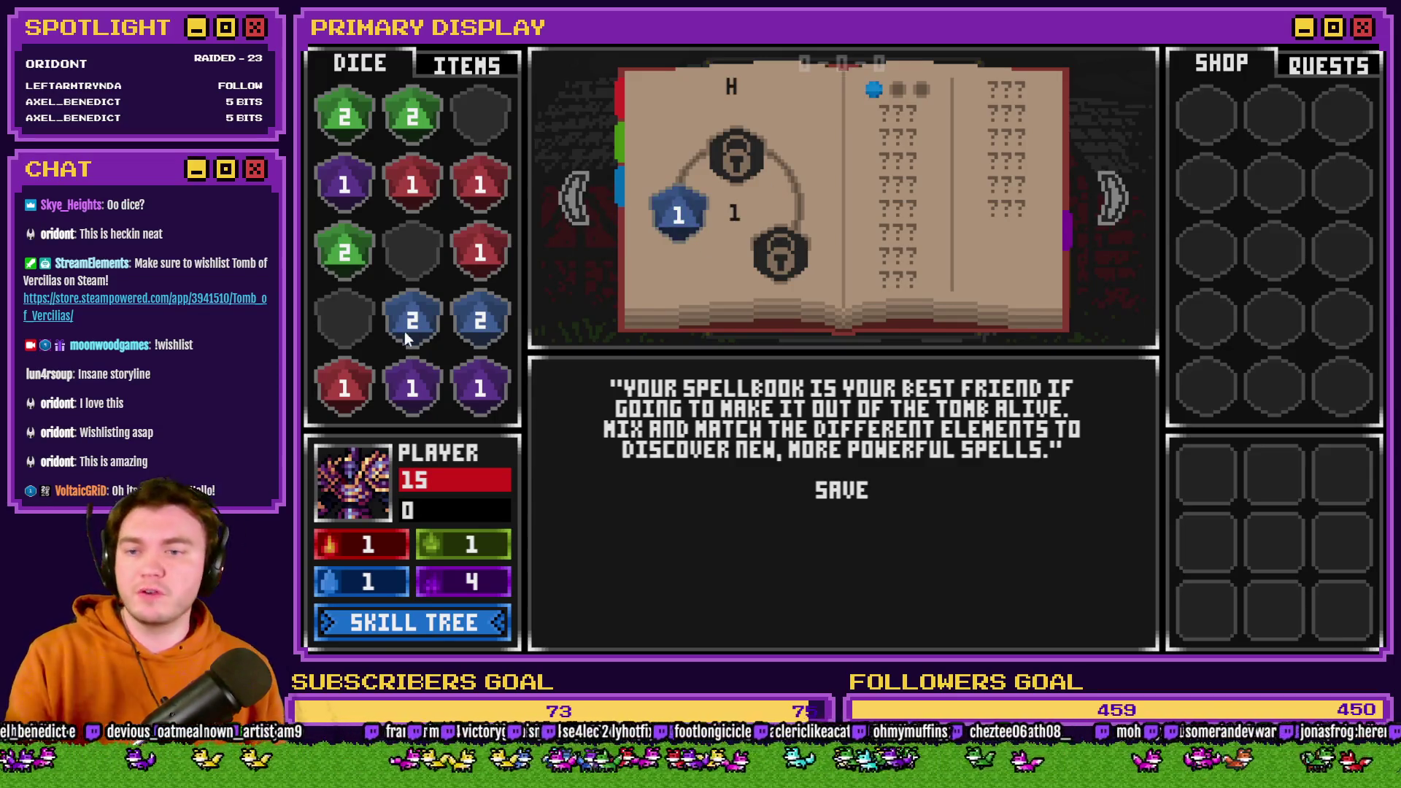
mouse_move(410, 329)
left_mouse_down()
mouse_move(482, 319)
mouse_move(669, 208)
mouse_move(686, 219)
left_mouse_up()
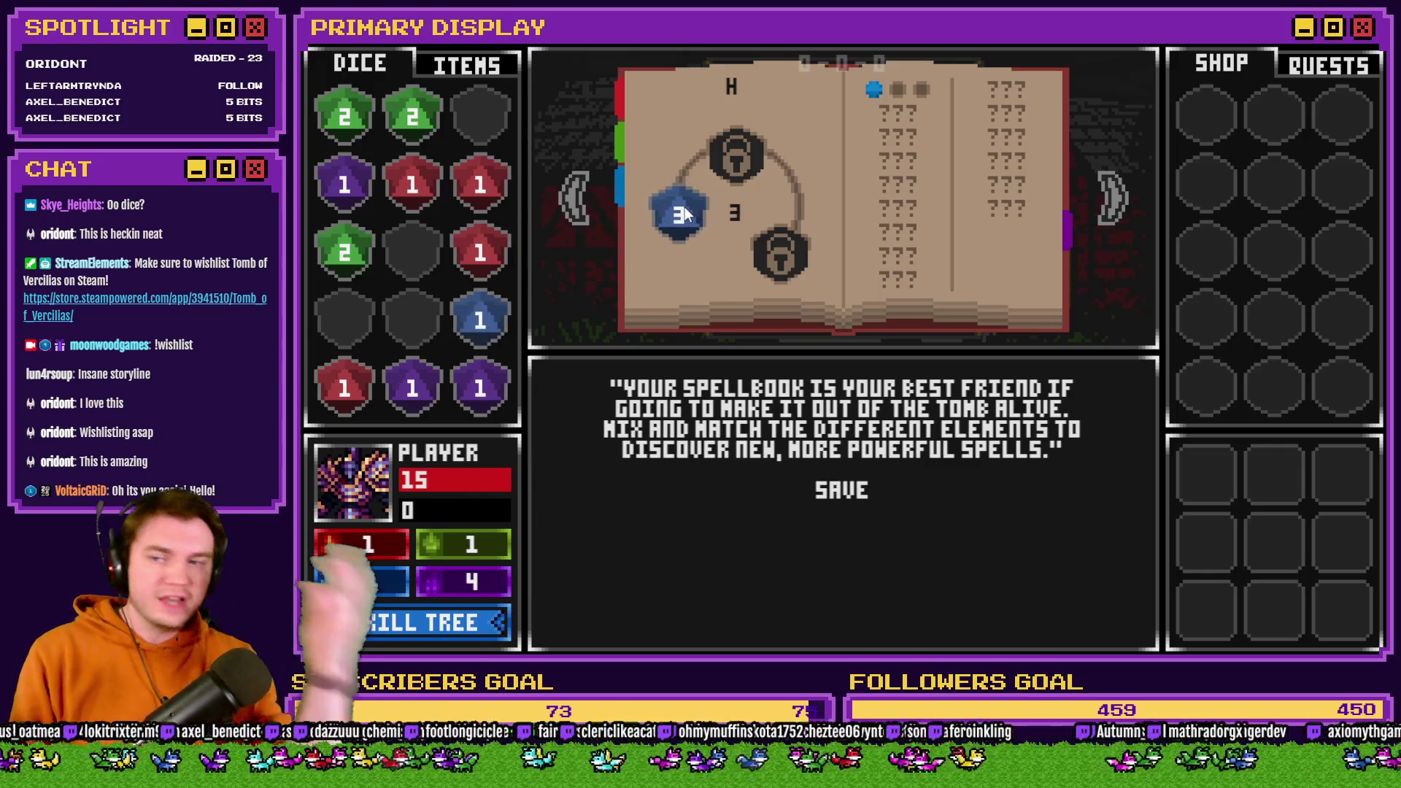
left_click(585, 194)
left_click_drag(345, 116, 412, 113)
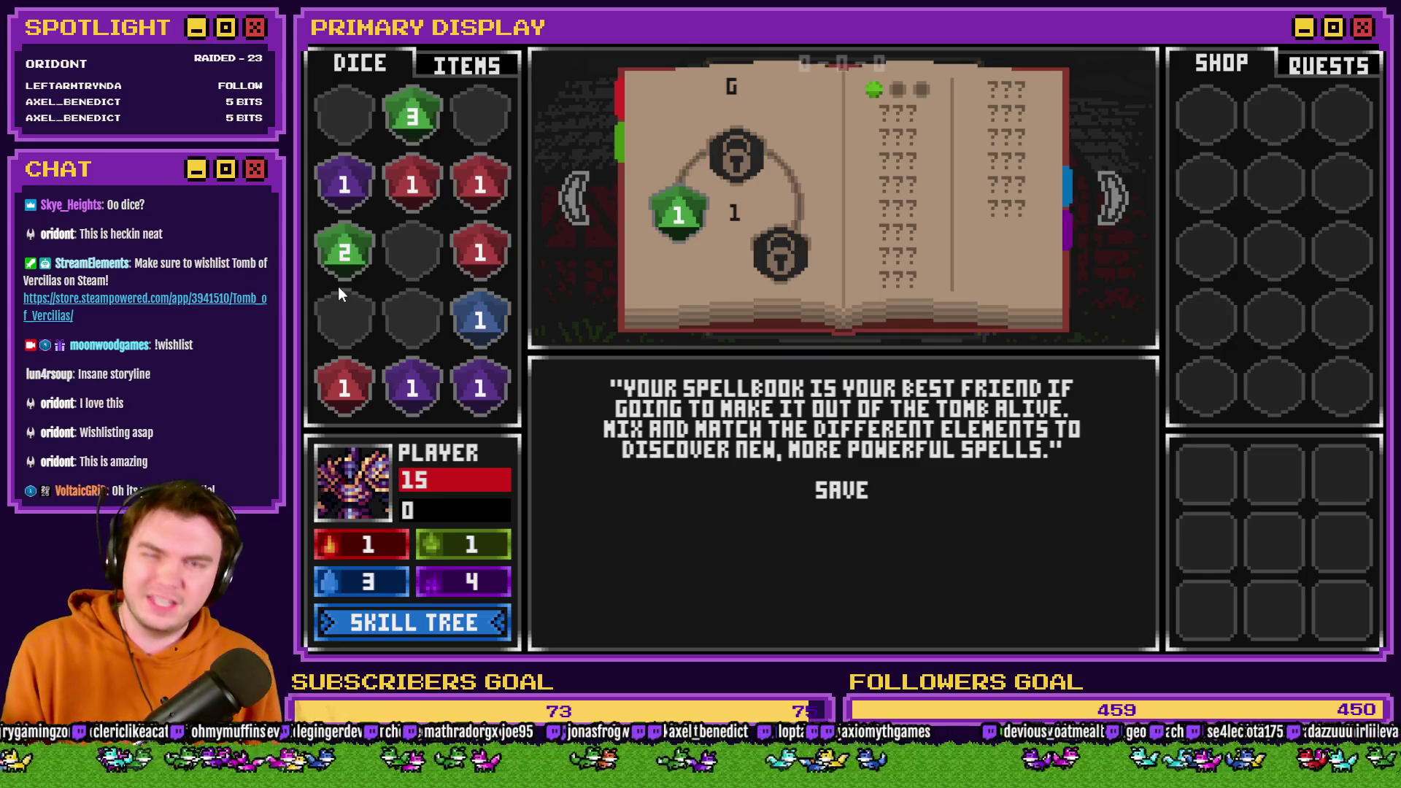
left_click_drag(420, 118, 432, 134)
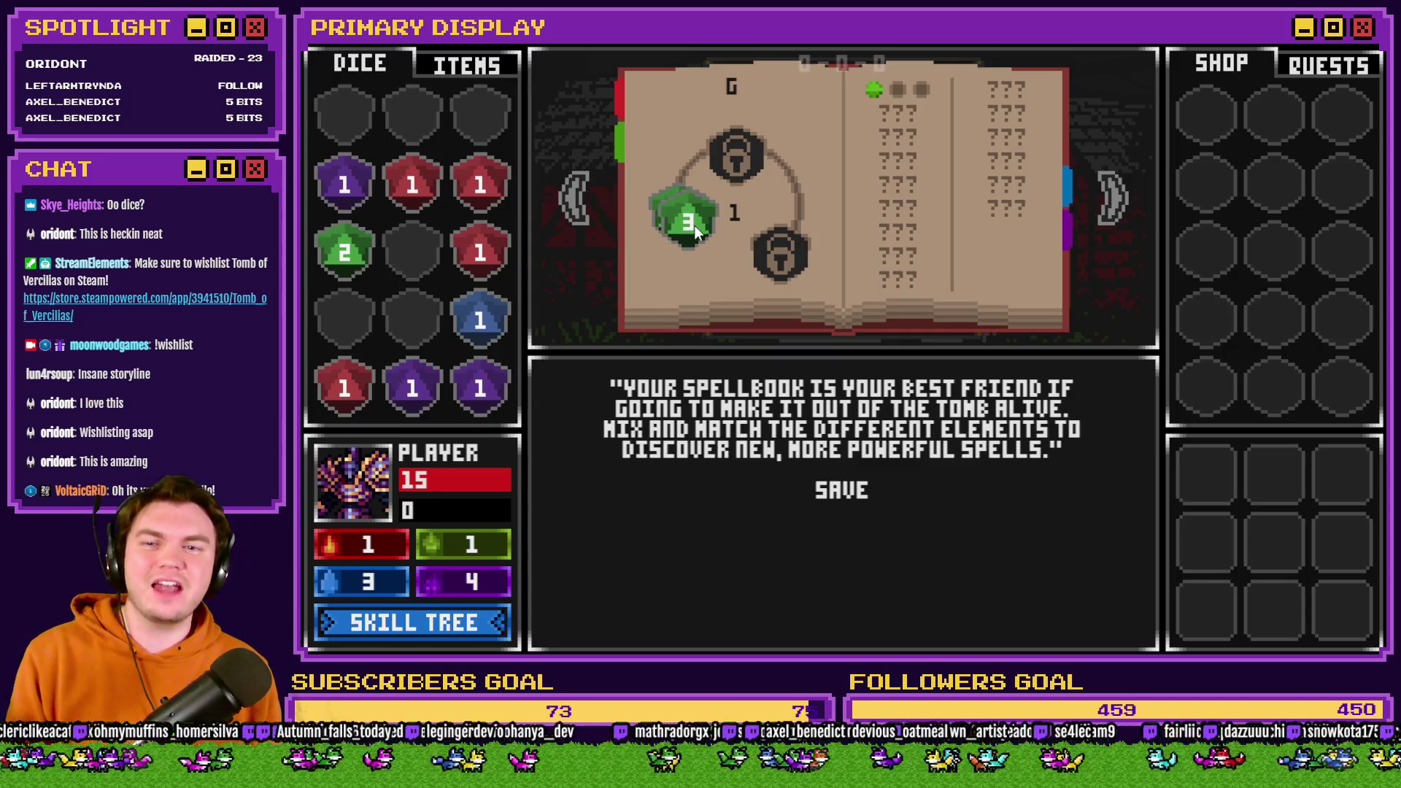
left_click_drag(695, 225, 694, 225)
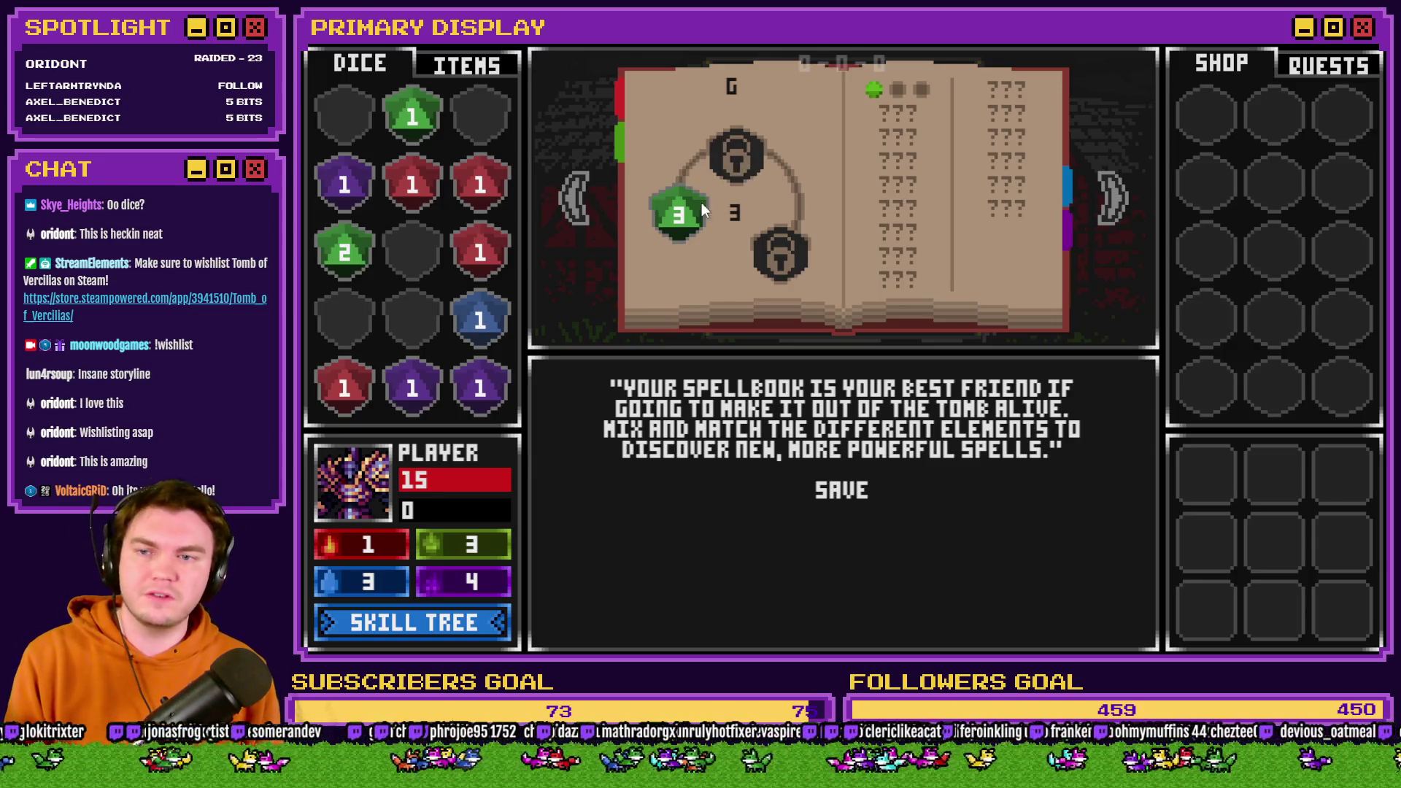
mouse_move(485, 197)
left_mouse_down()
mouse_move(715, 175)
mouse_move(738, 157)
left_mouse_up()
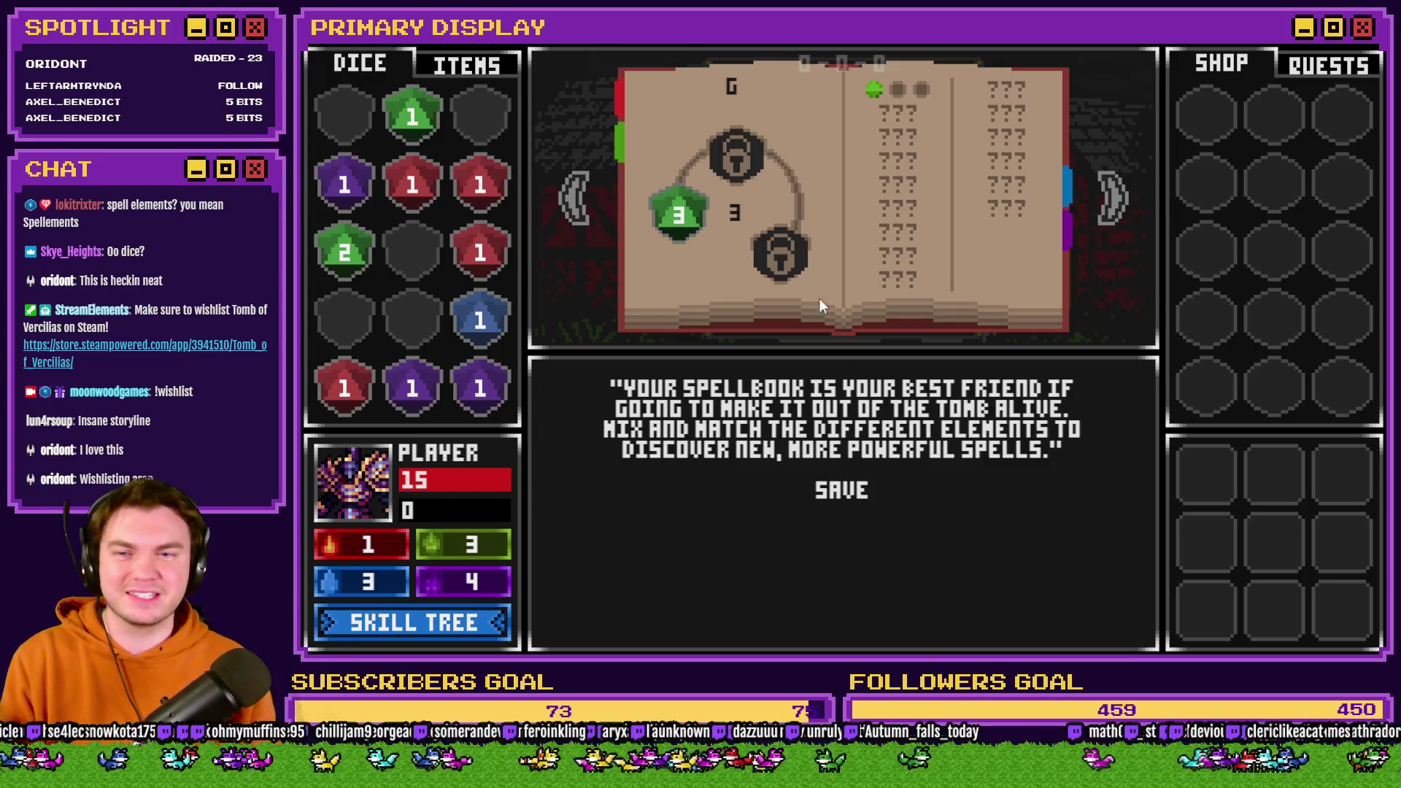
left_click(832, 504)
Go in and out of the Mages Guild and the church along the town street.
left_click(853, 630)
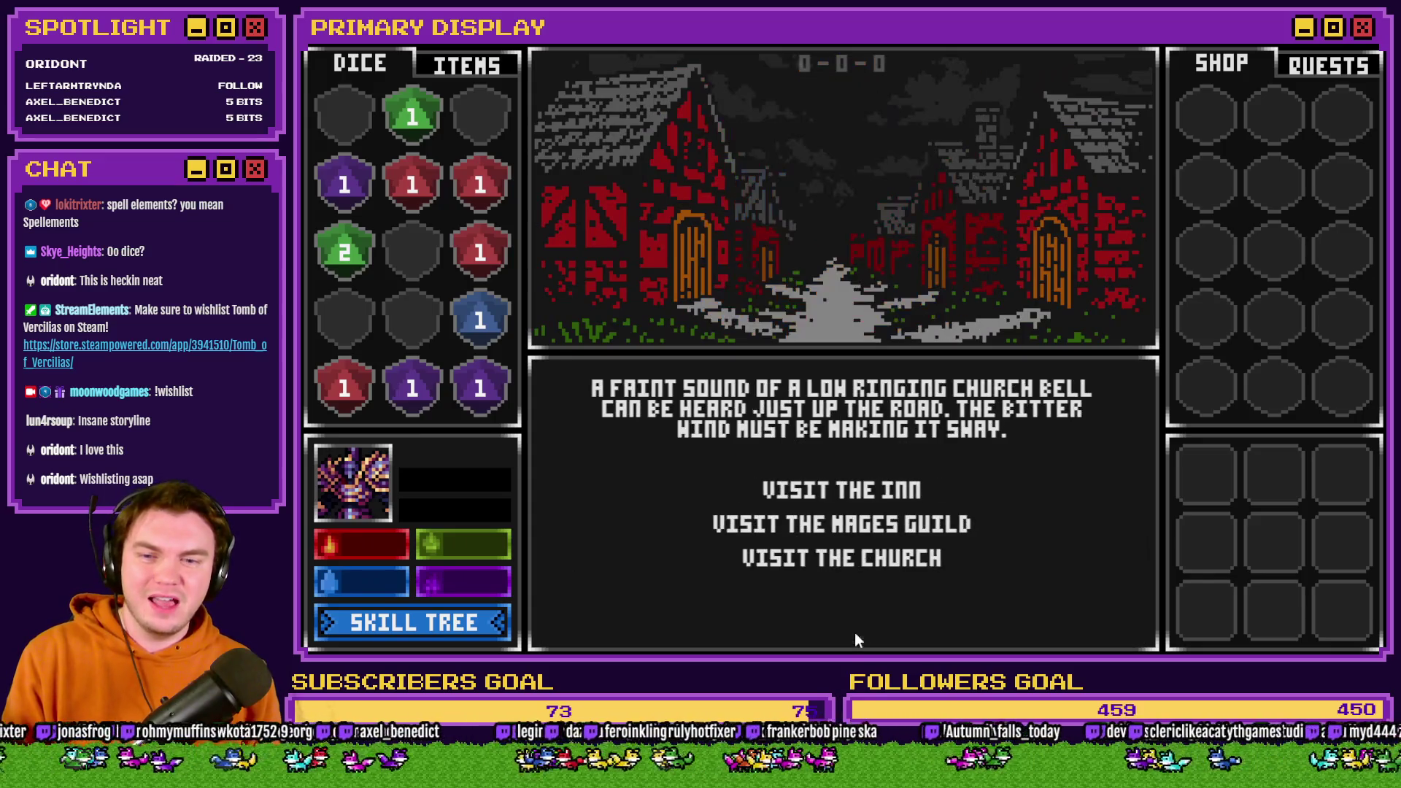
left_click(876, 551)
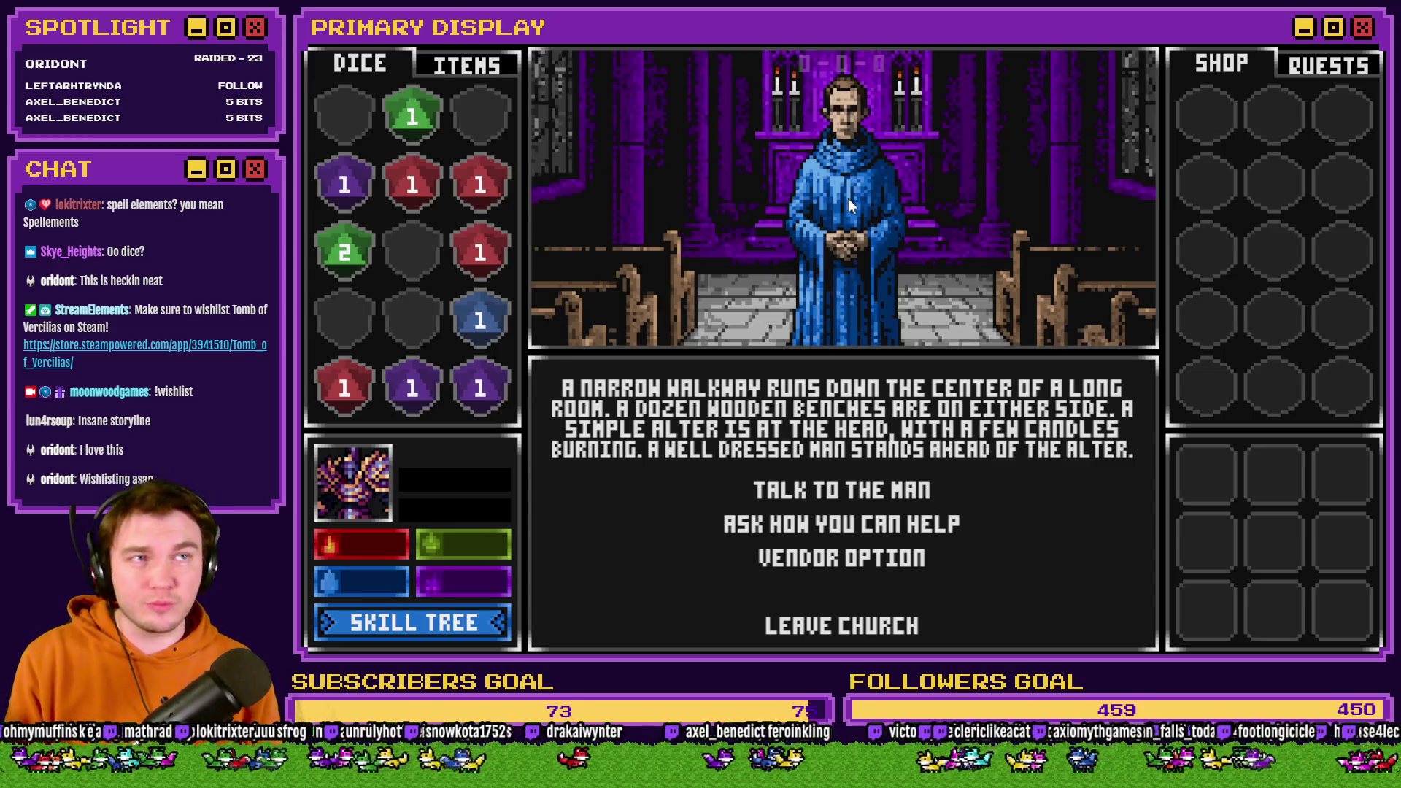
left_click(853, 624)
left_click(840, 523)
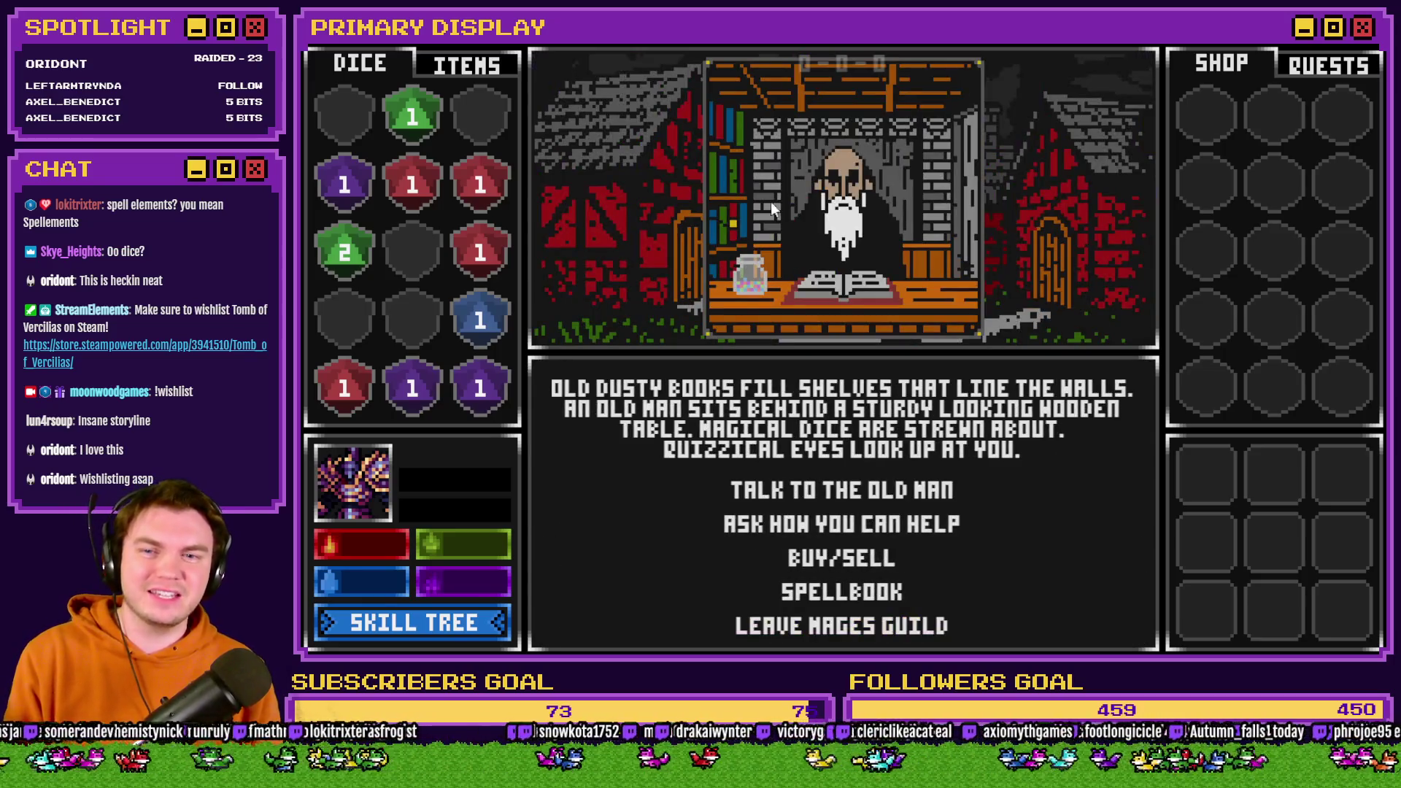
left_click(885, 625)
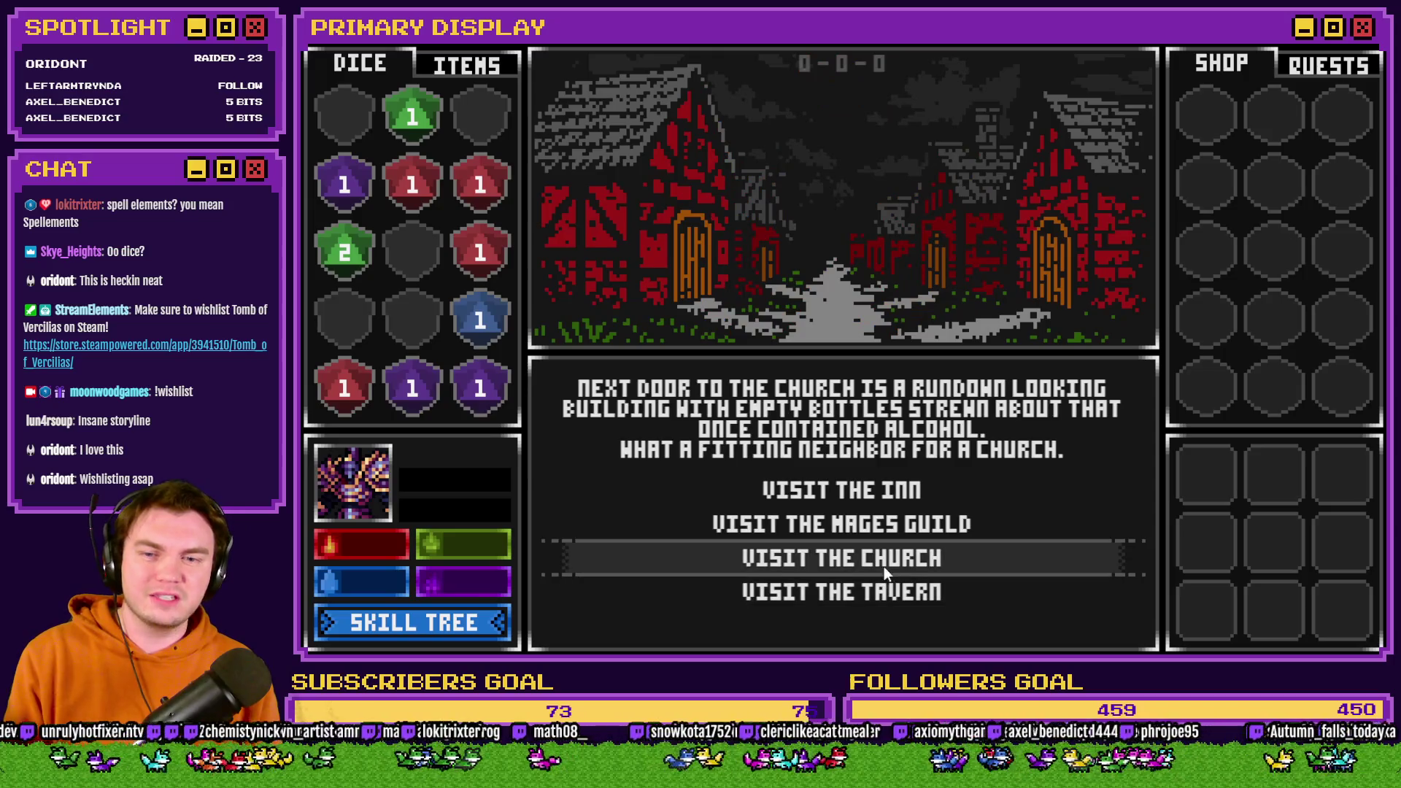
left_click(883, 562)
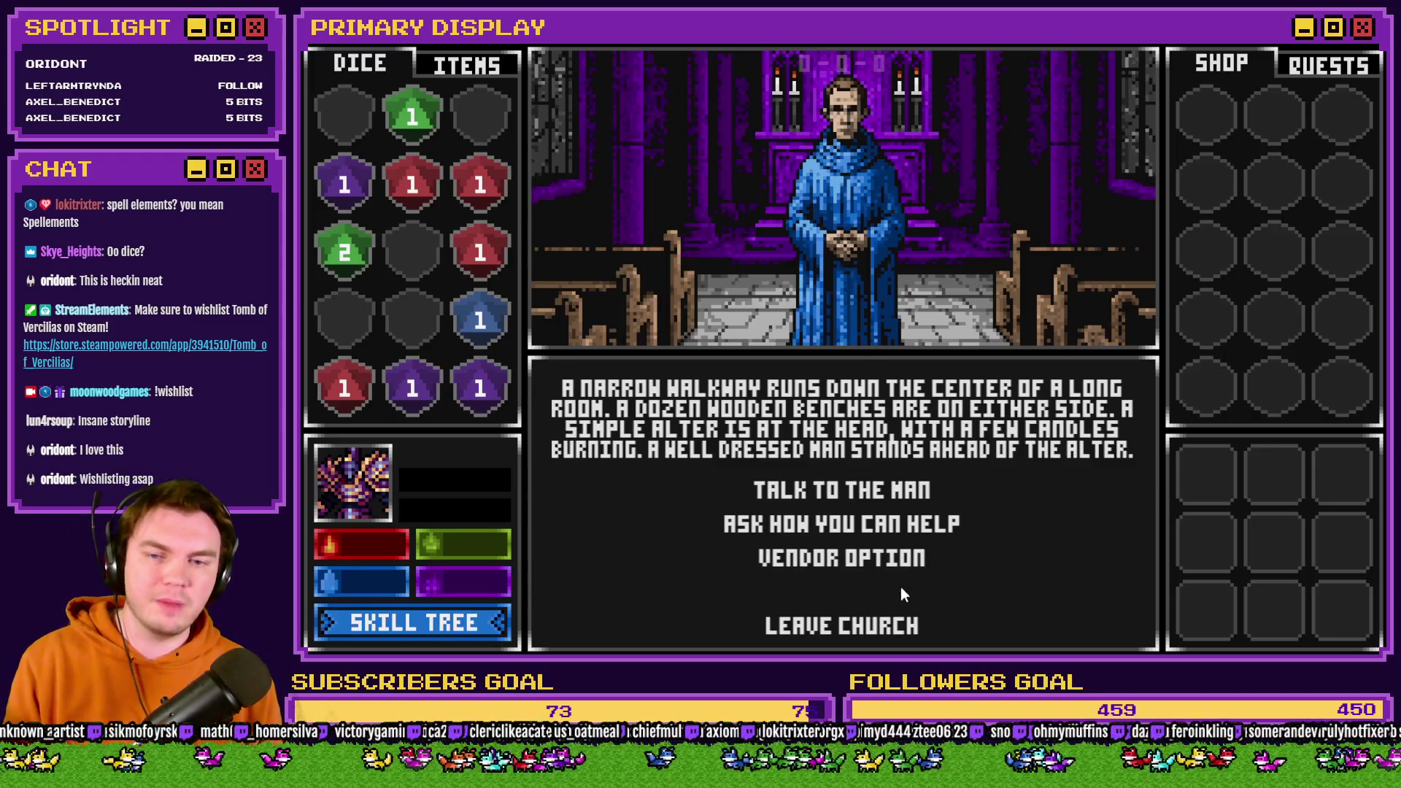
left_click(903, 625)
Visit the tavern, then head north to the tomb.
left_click(921, 597)
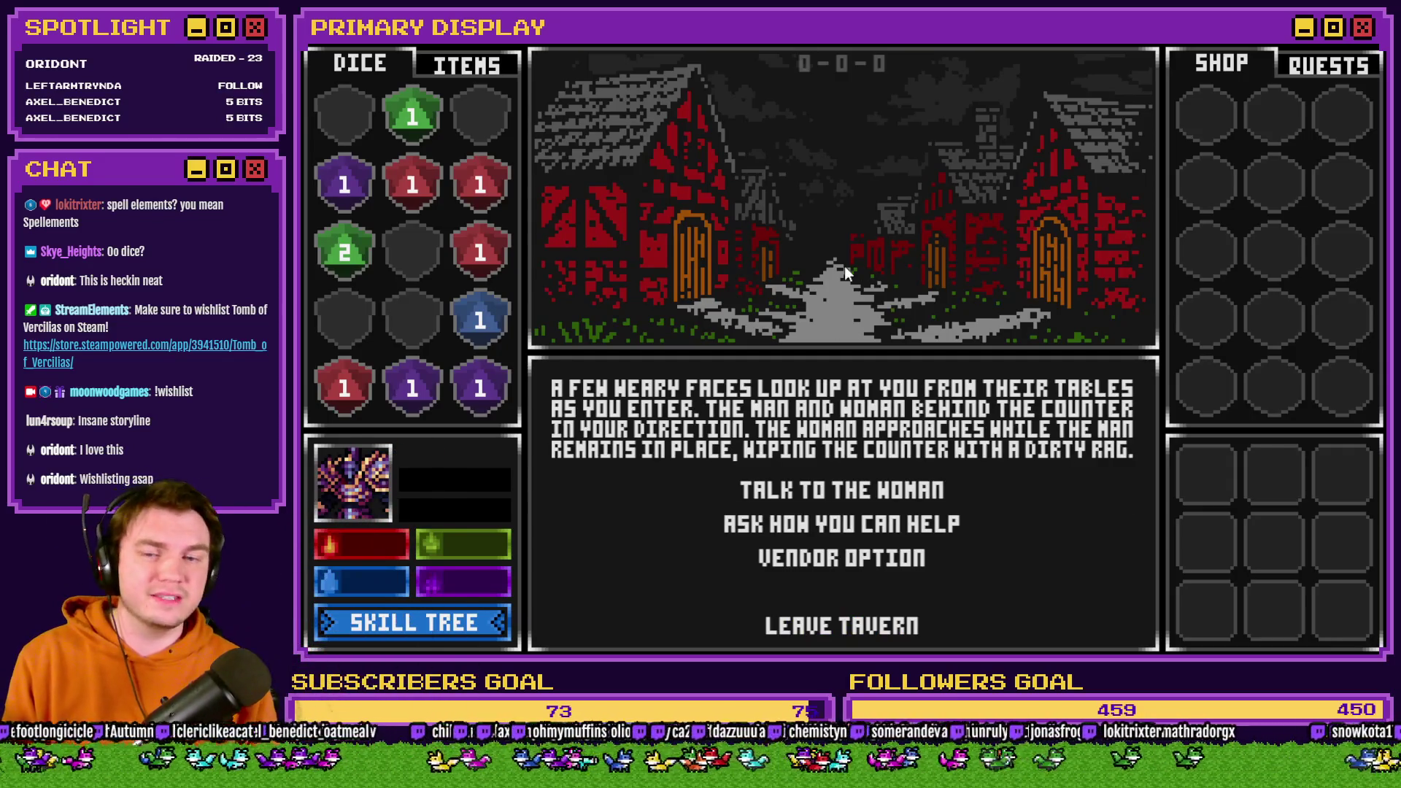
left_click(863, 633)
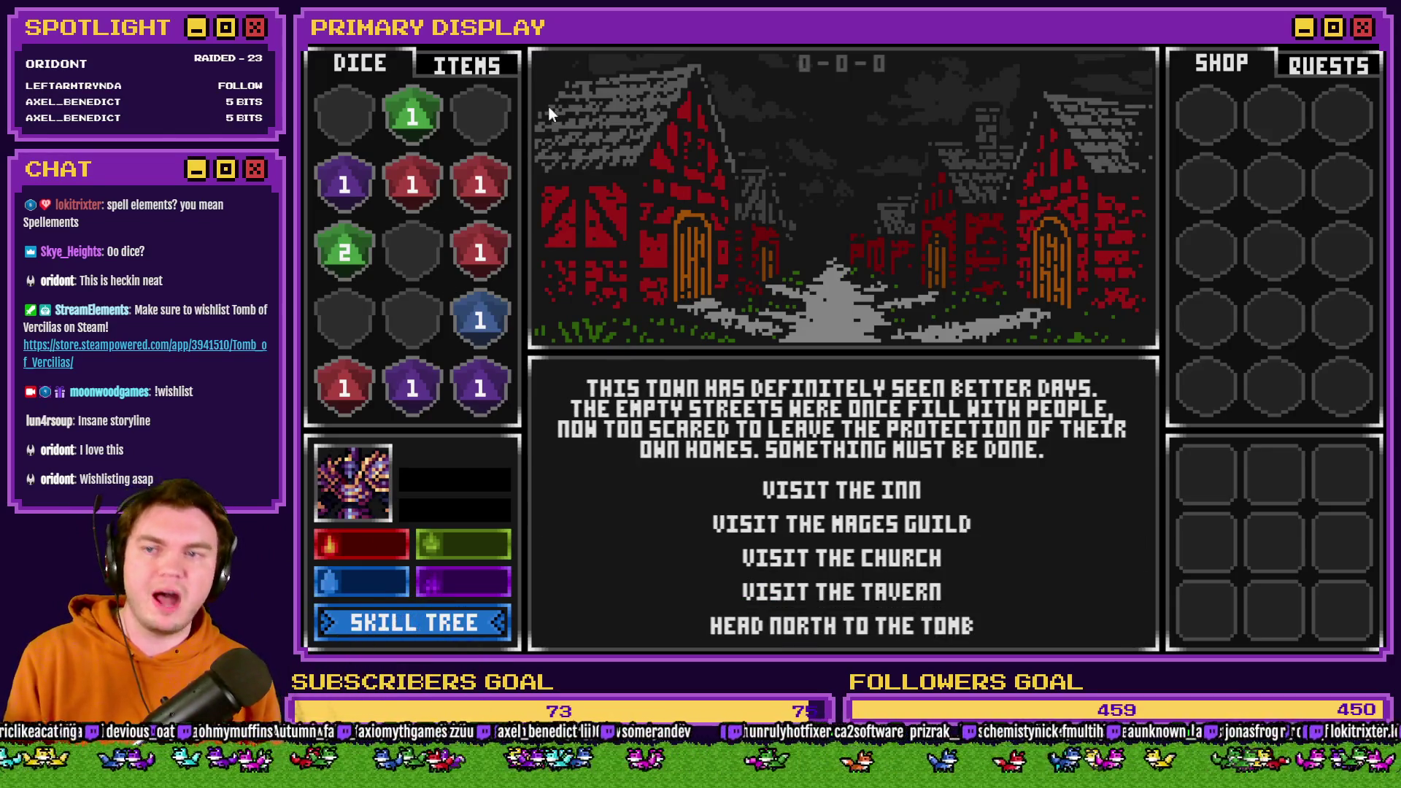
left_click(865, 629)
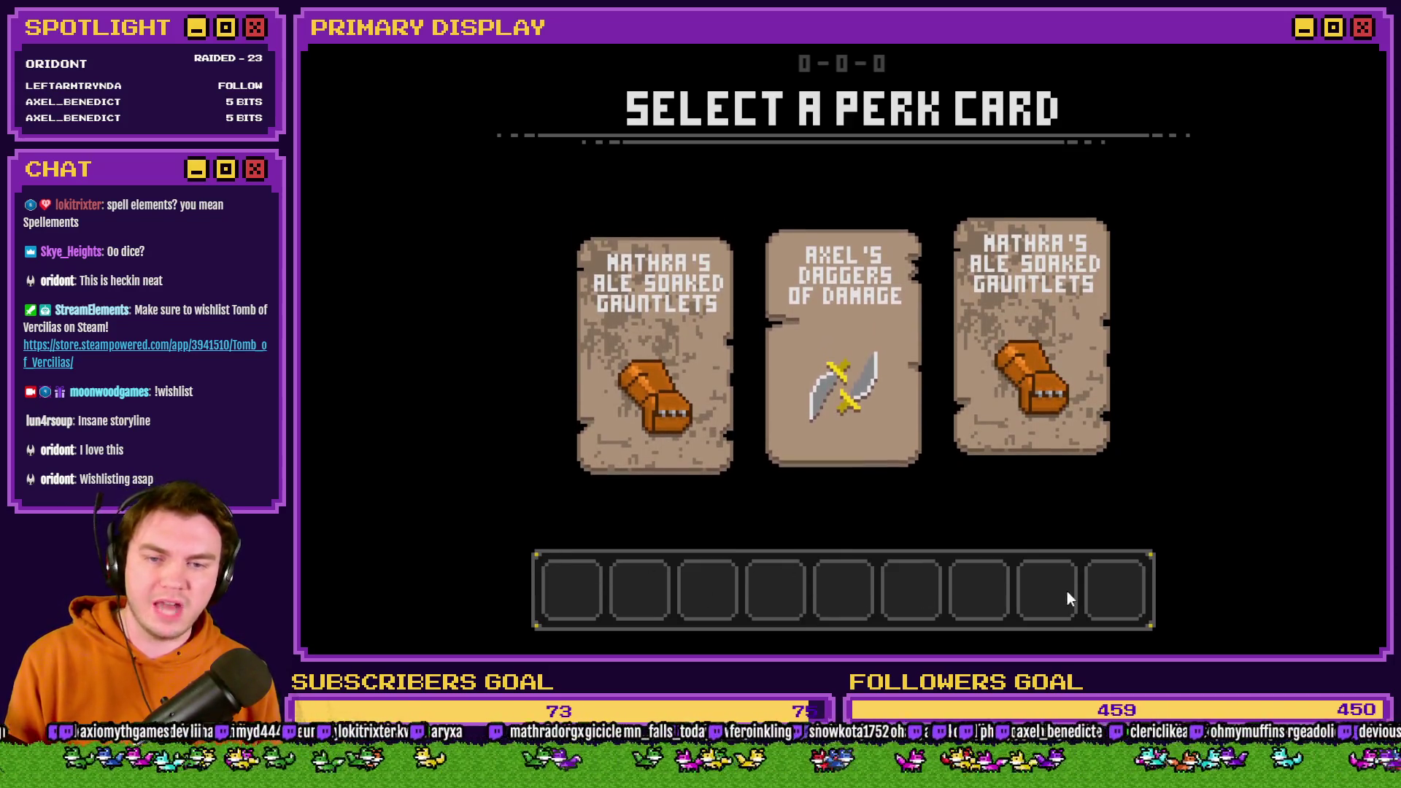
Read the offered perk cards and take Mathra's Ale Soaked Gauntlets.
mouse_move(1060, 387)
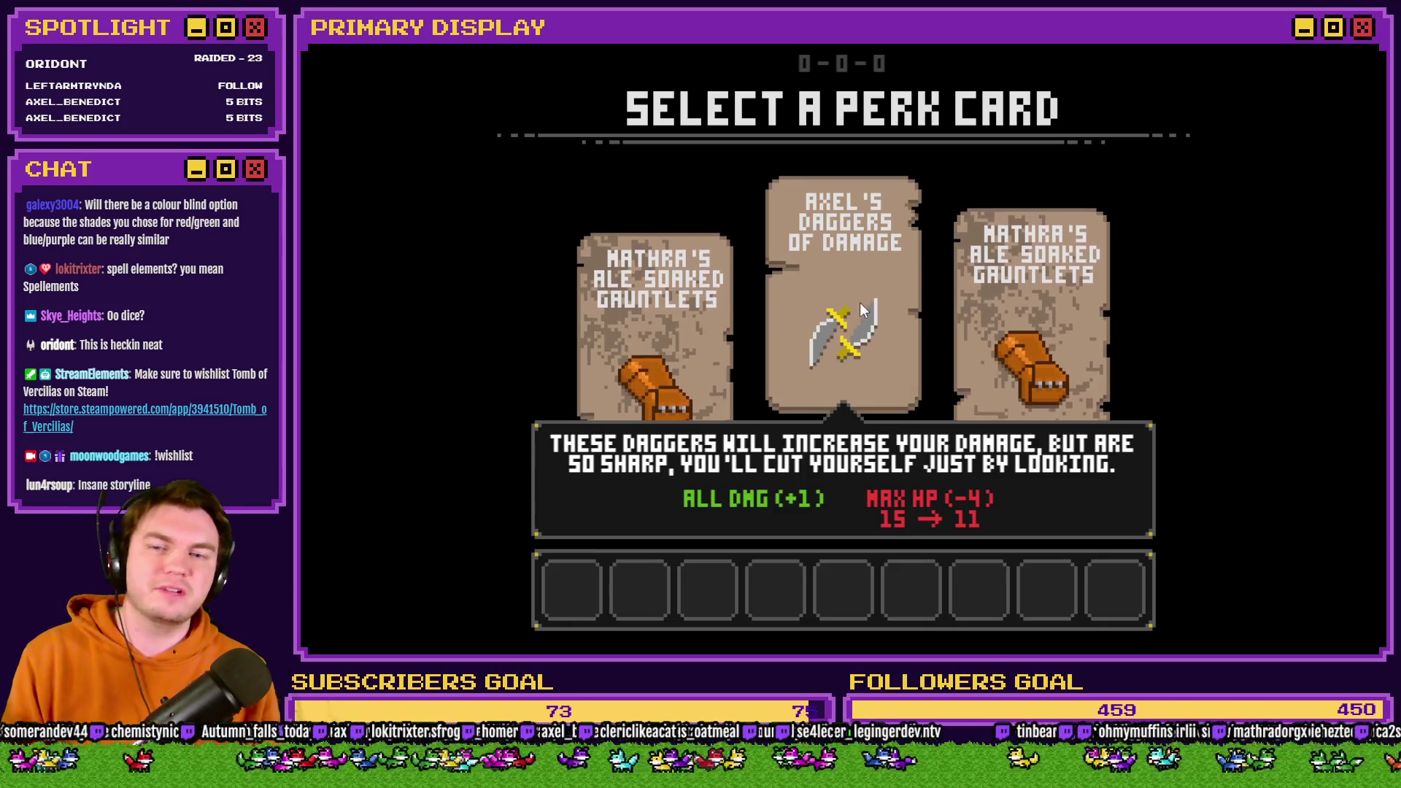
left_click(1004, 289)
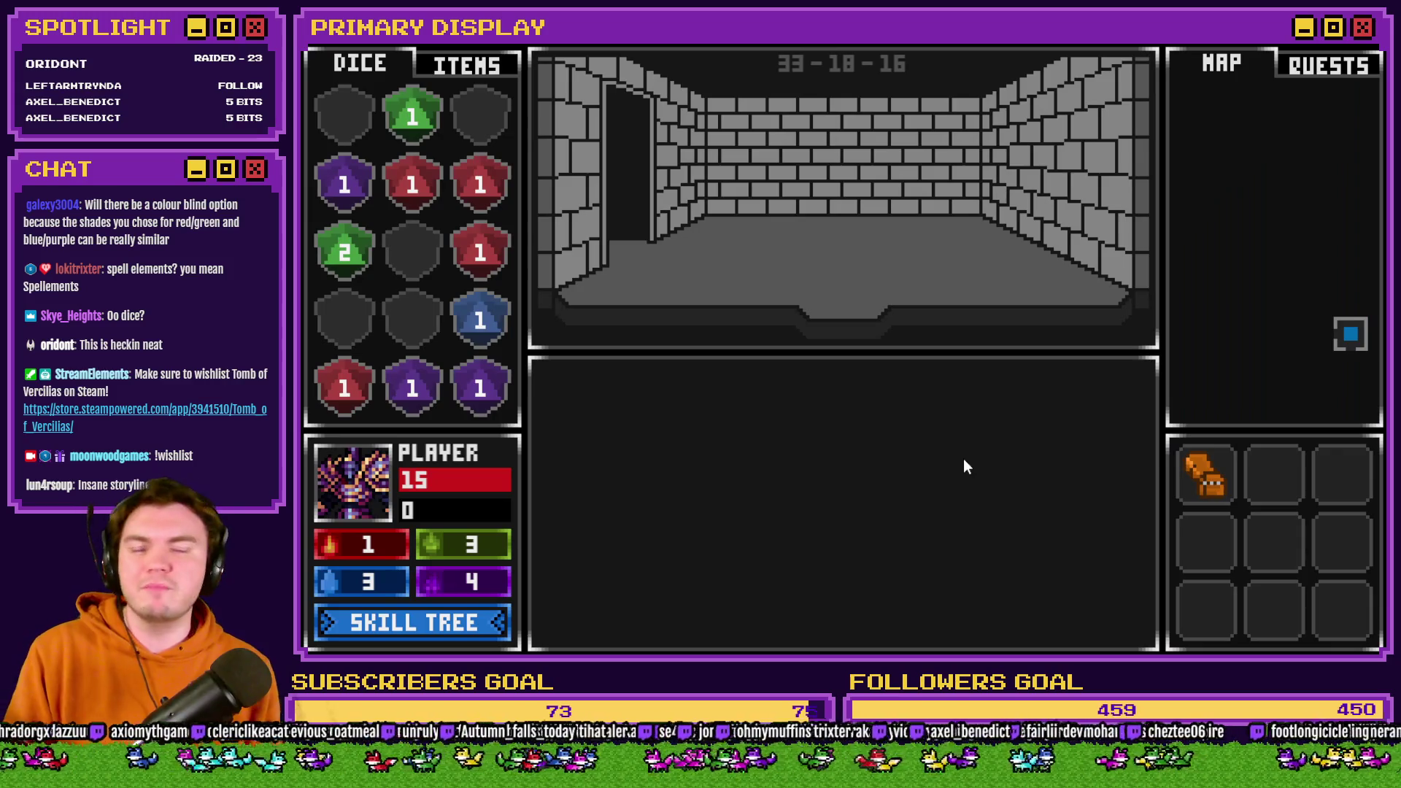
mouse_move(1219, 481)
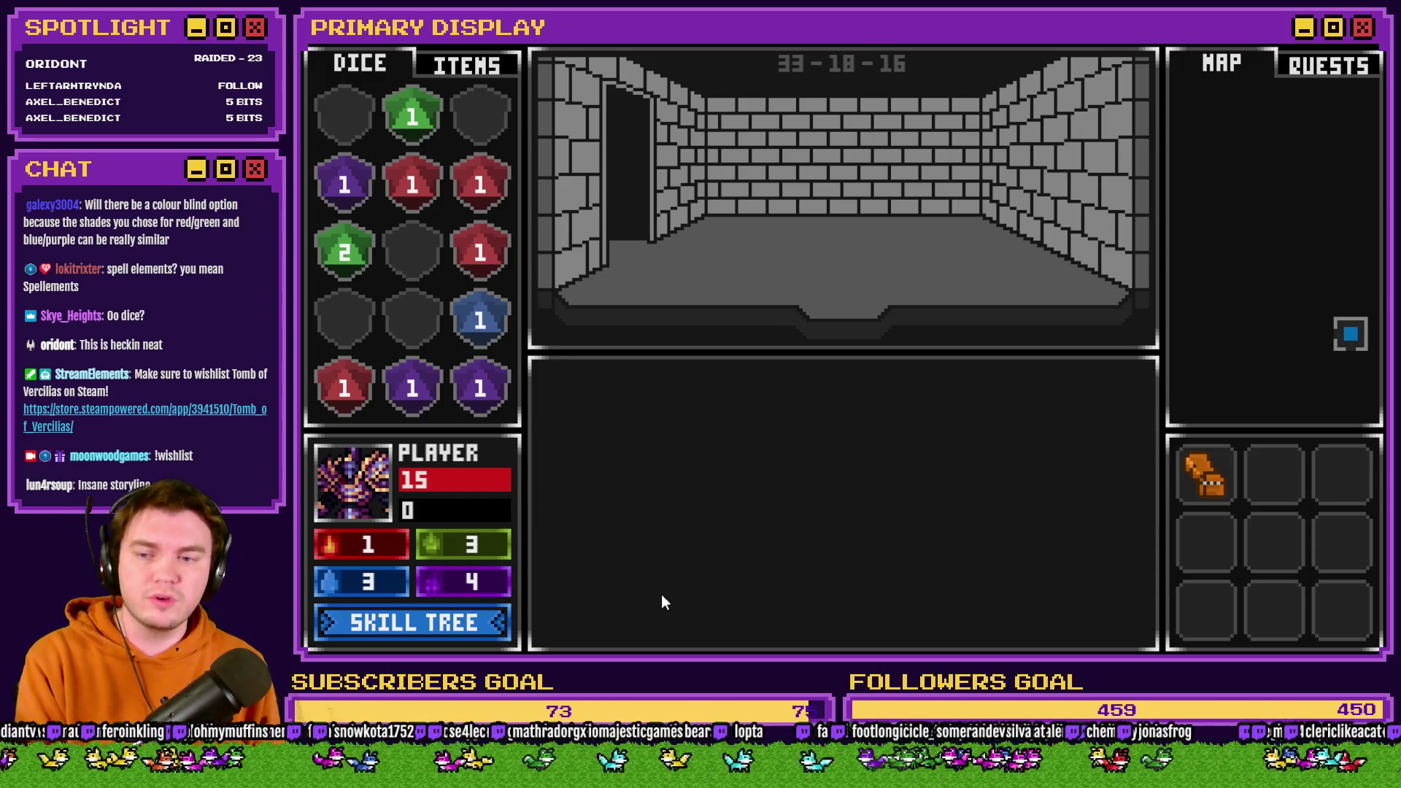
left_click(438, 627)
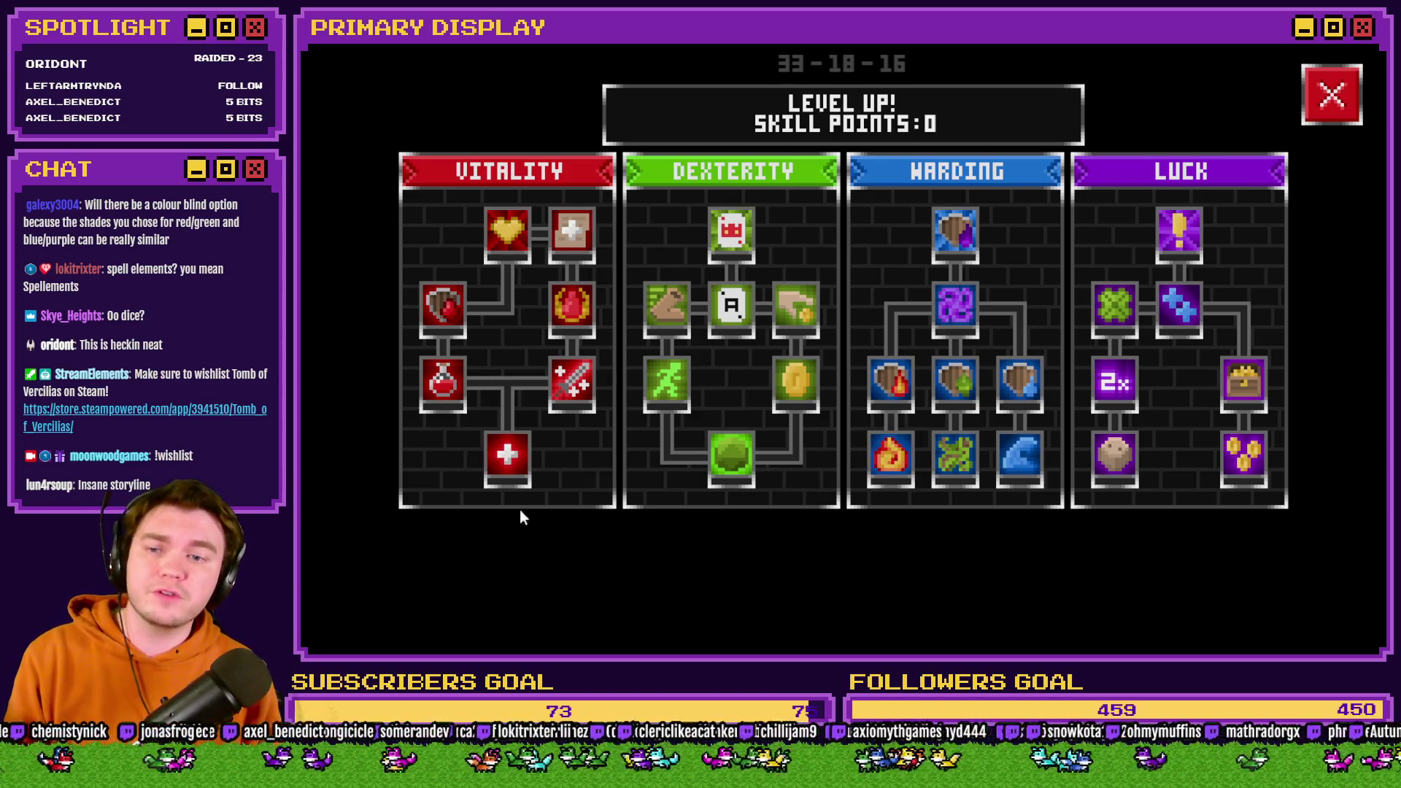
mouse_move(572, 311)
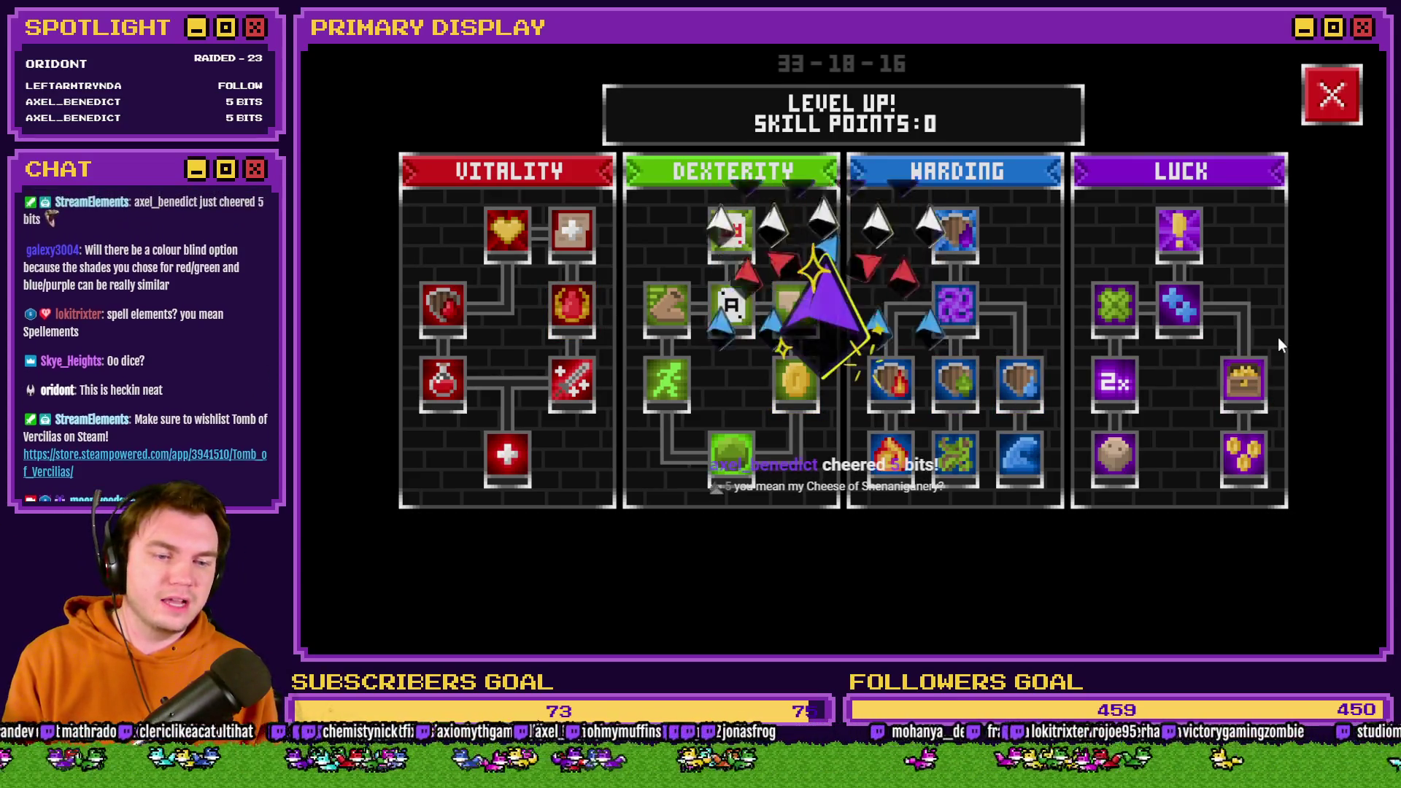
left_click(1332, 94)
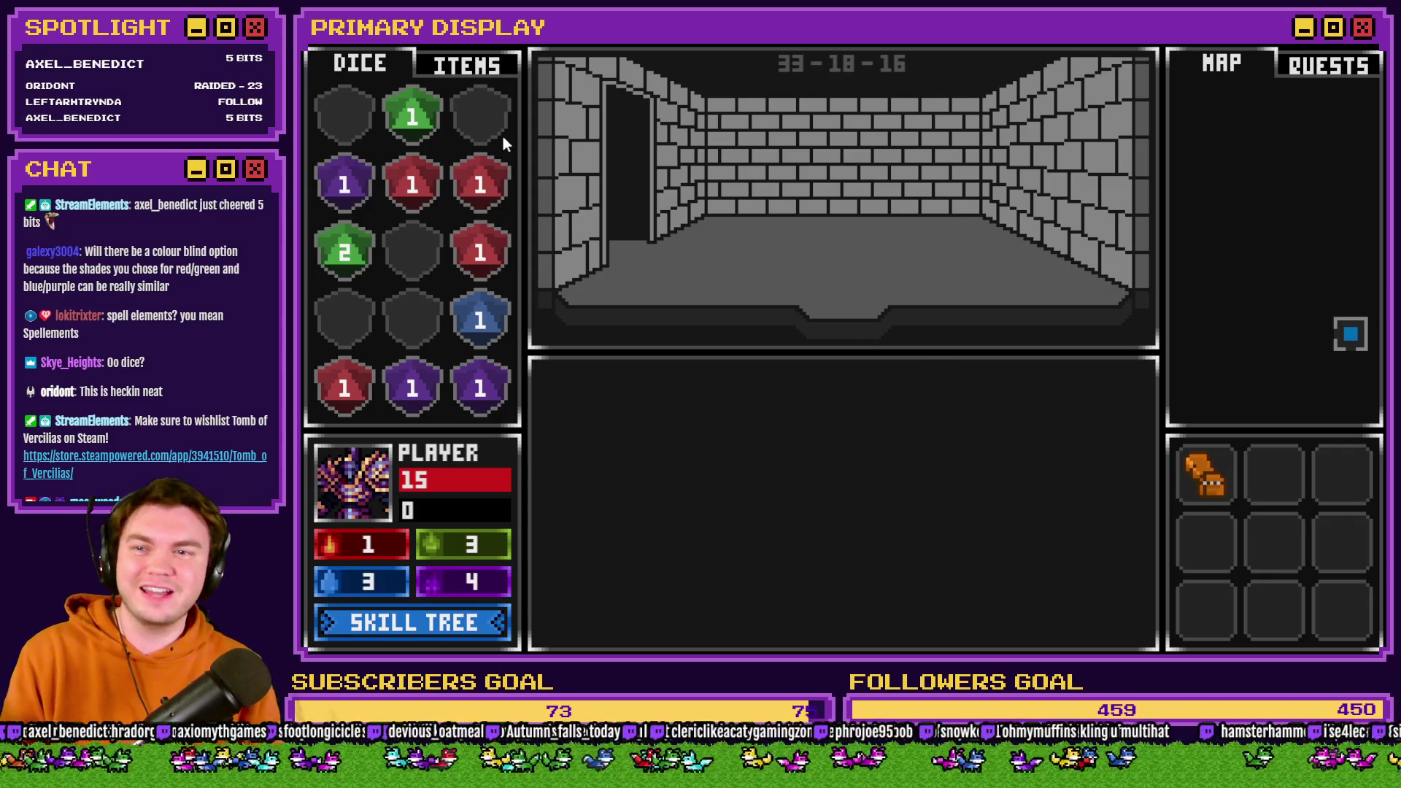
Check the items list, return to the dice grid, then end the playtest with Alt+F4.
left_click(471, 66)
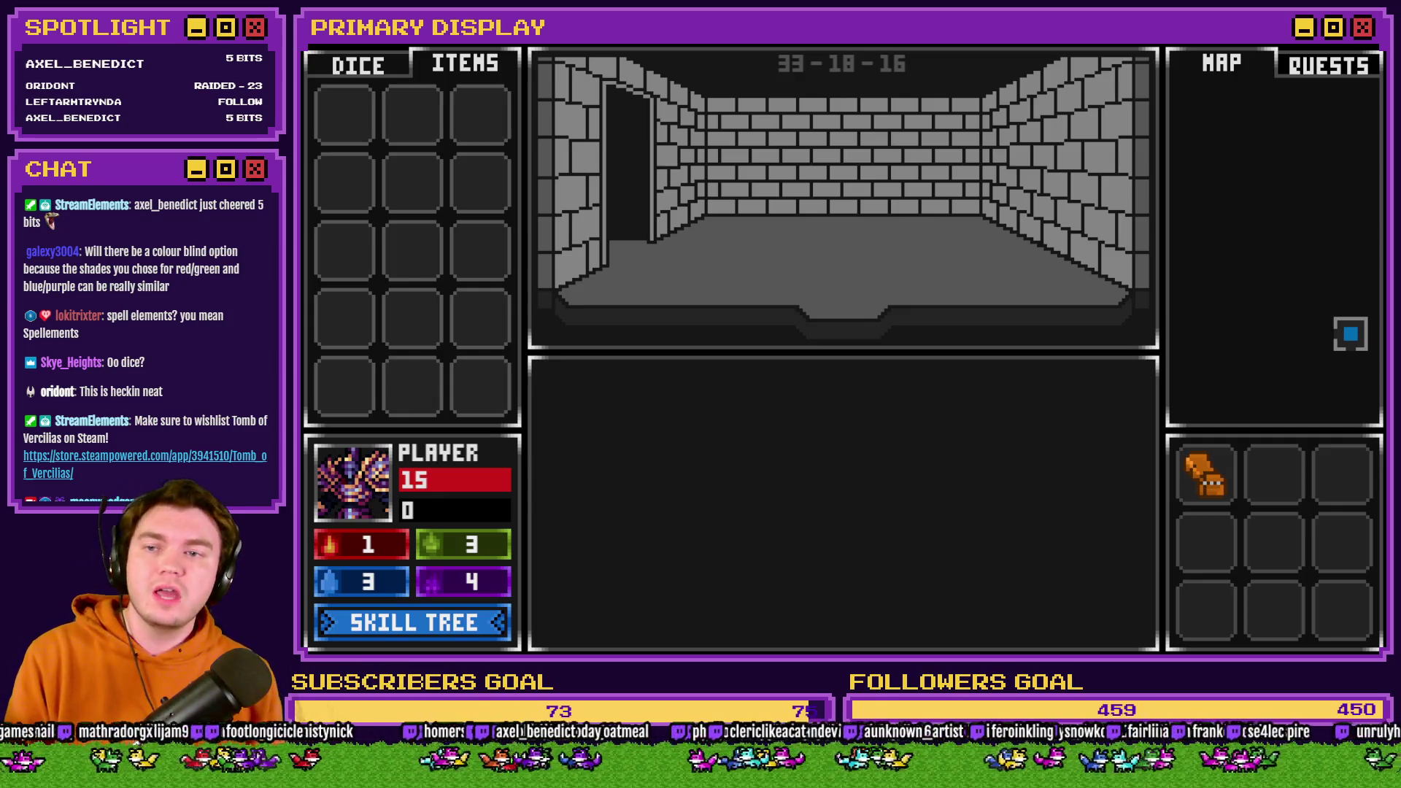
left_click(385, 64)
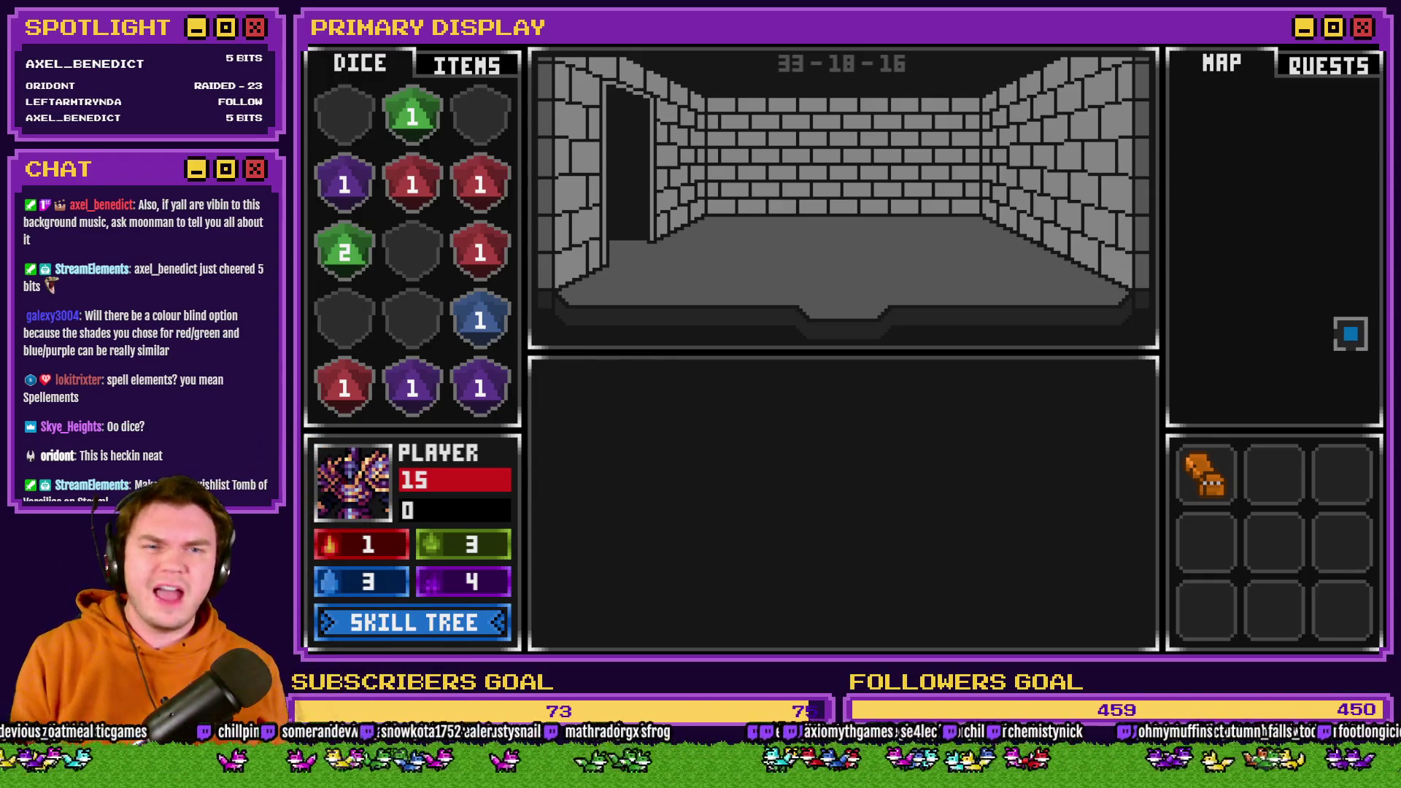
key("alt+F4")
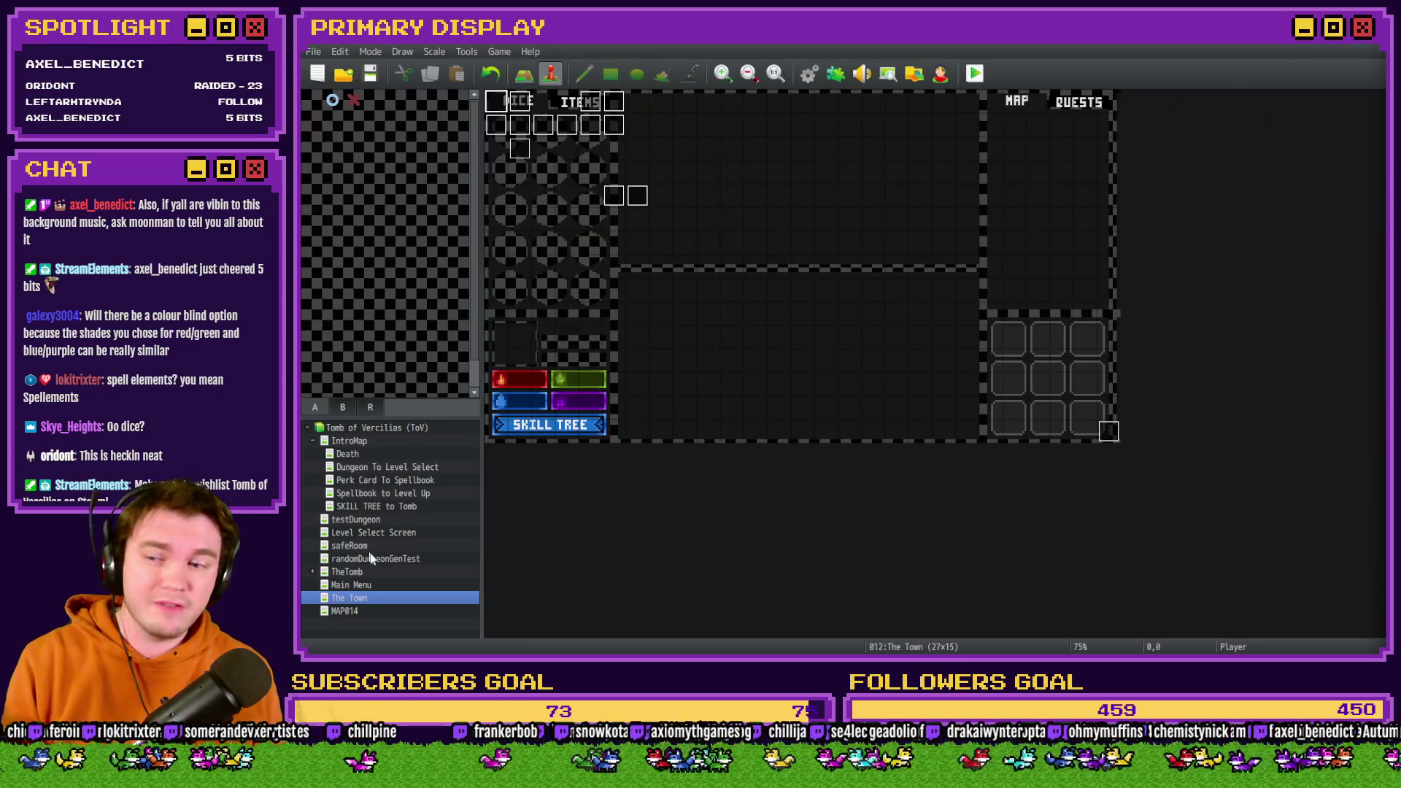
Make the Main Menu map's top-left tile the player start, then save and playtest.
left_click(352, 584)
right_click(497, 99)
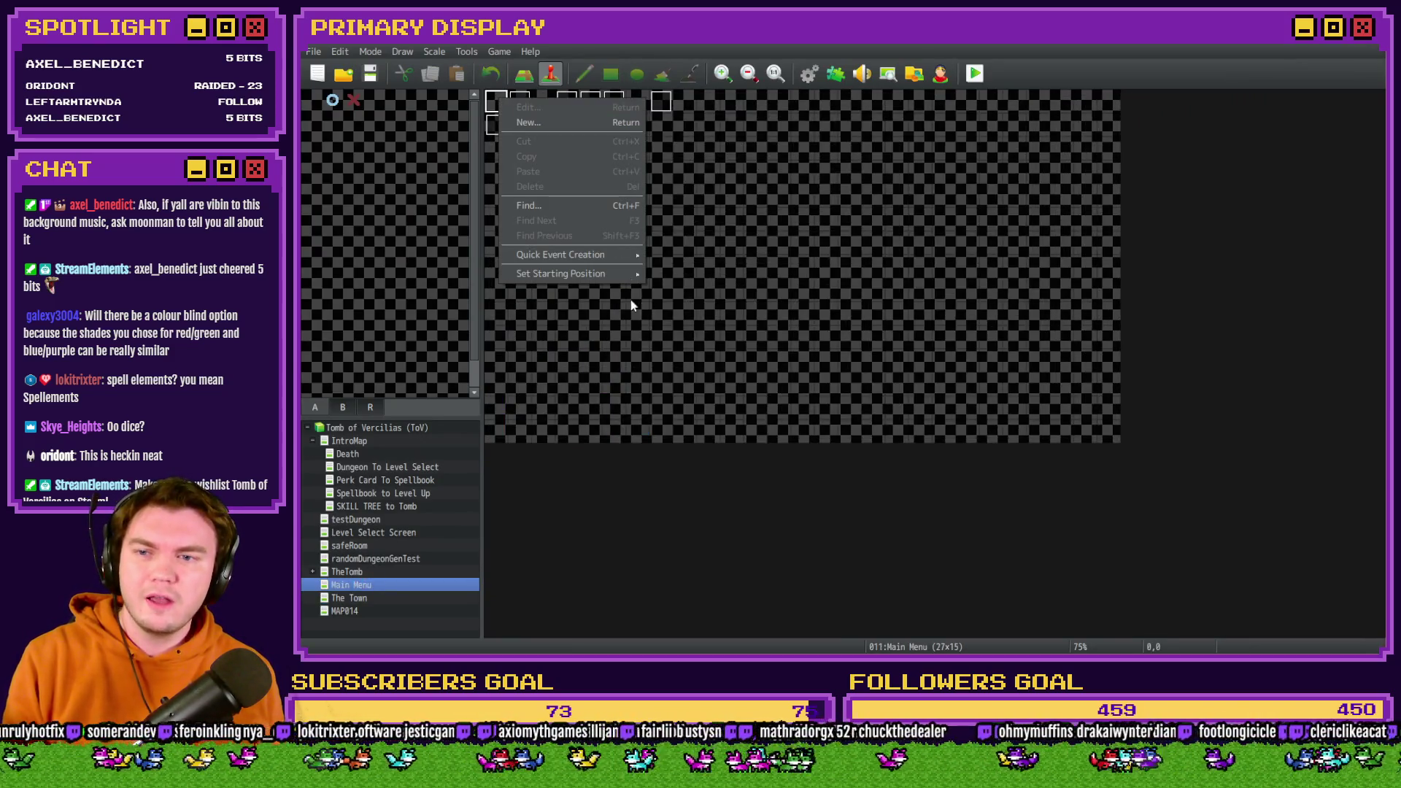
mouse_move(576, 273)
left_click(670, 273)
left_click(976, 74)
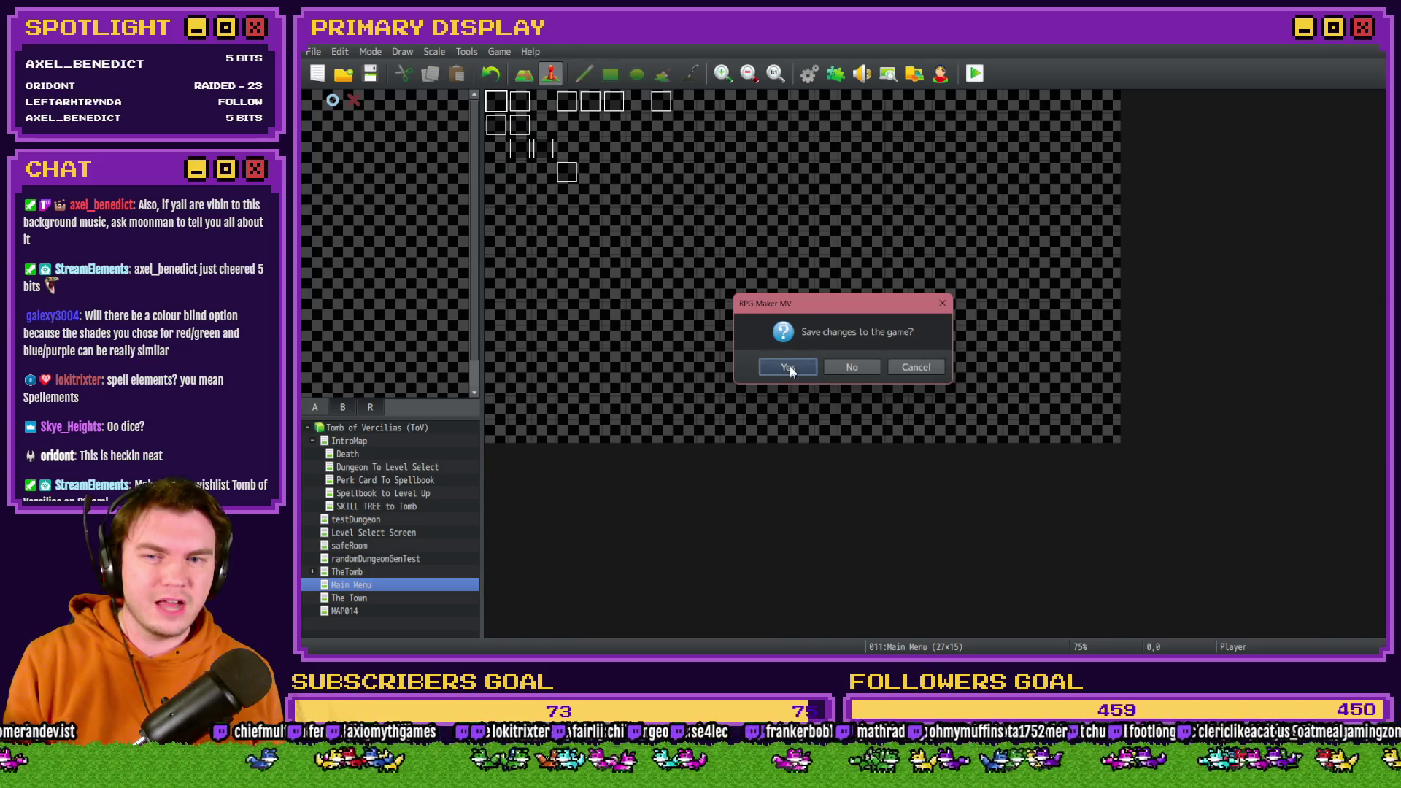
left_click(790, 366)
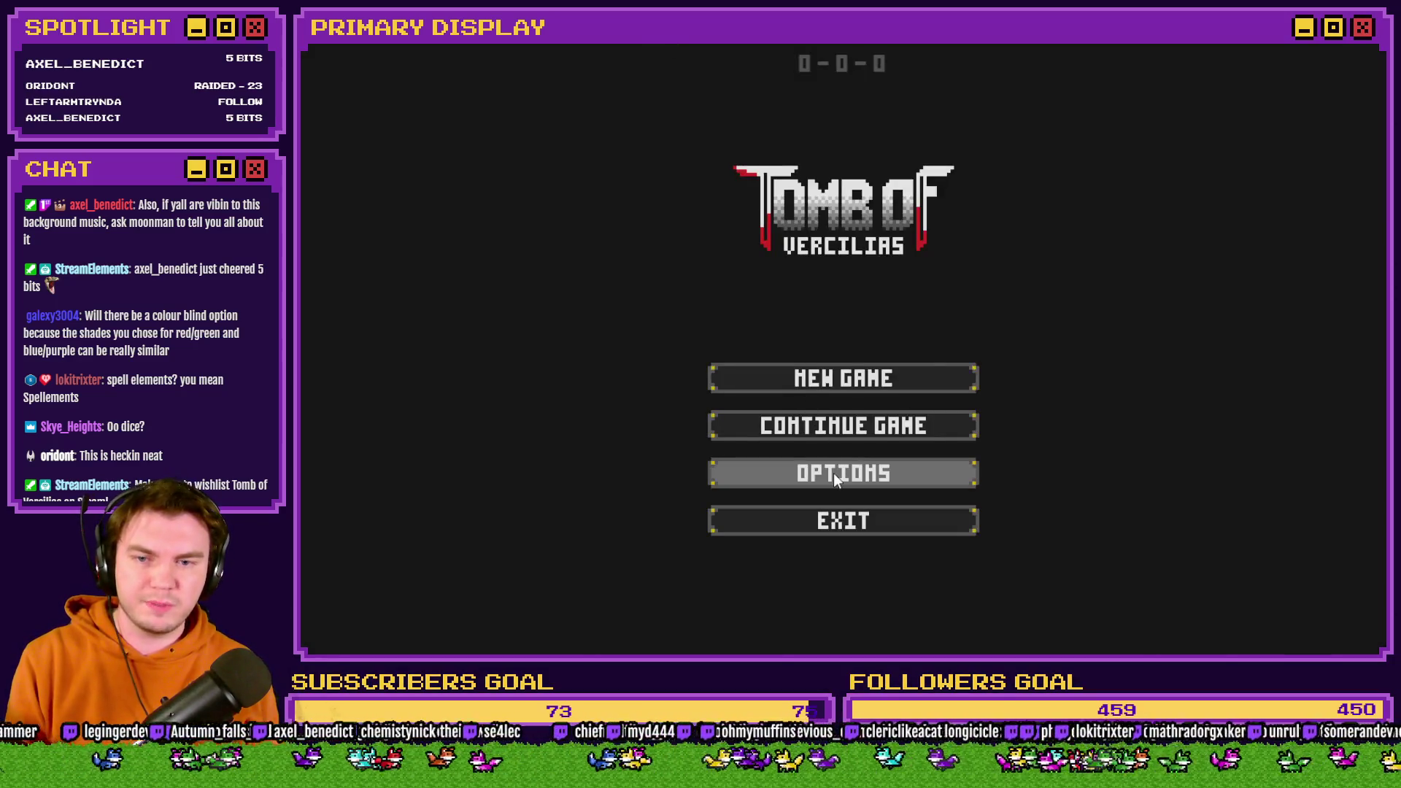
Open the game's options, go back to the main menu, and exit the game.
left_click(833, 474)
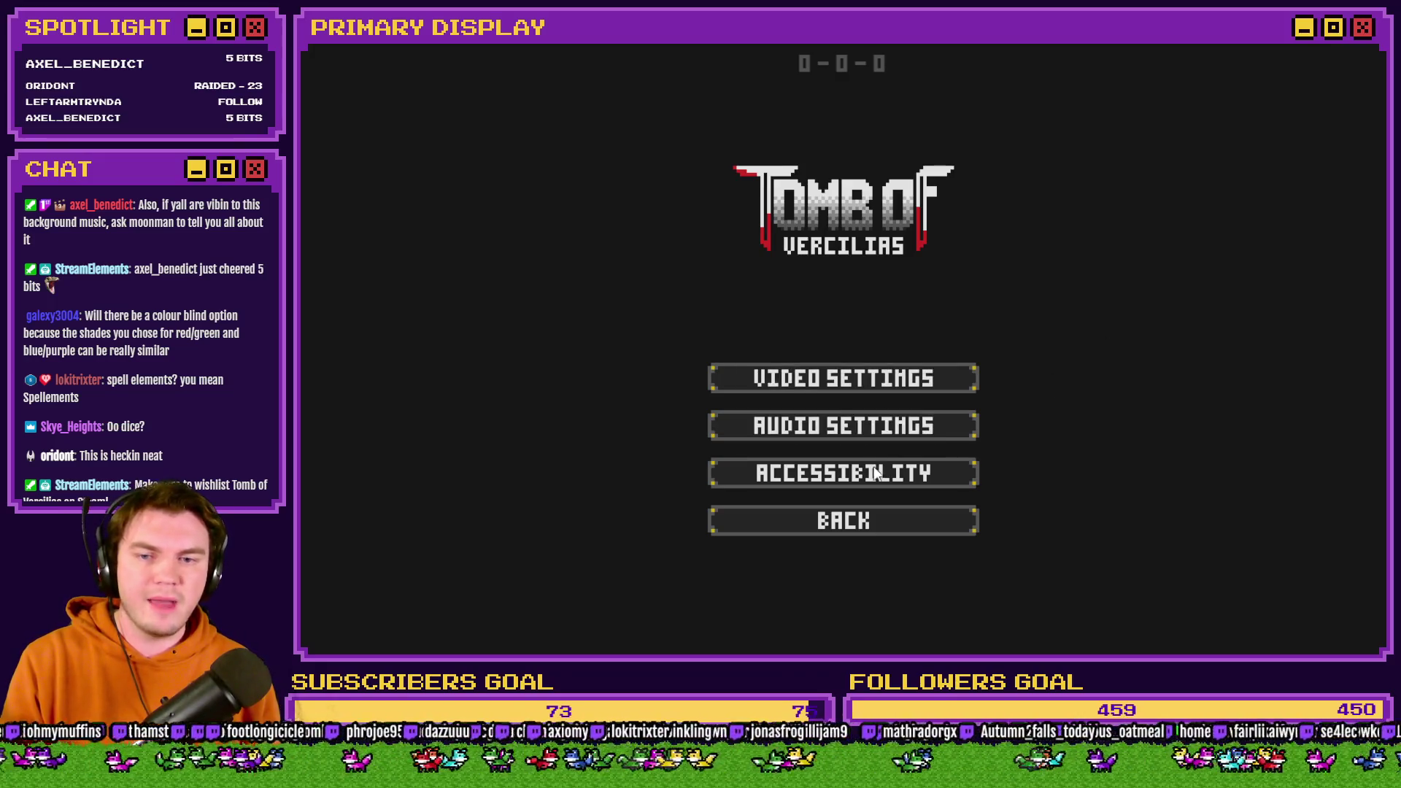
left_click(865, 524)
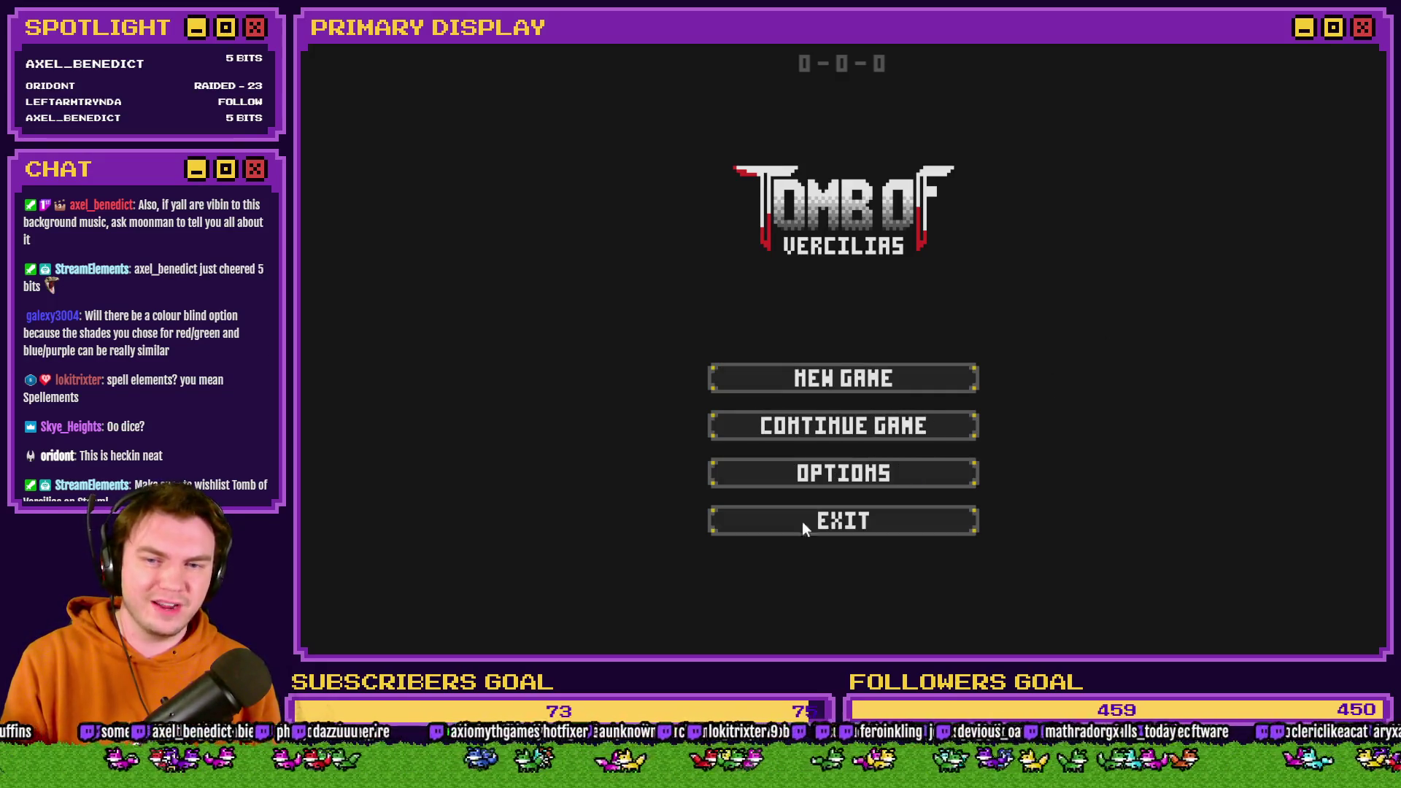
left_click(918, 515)
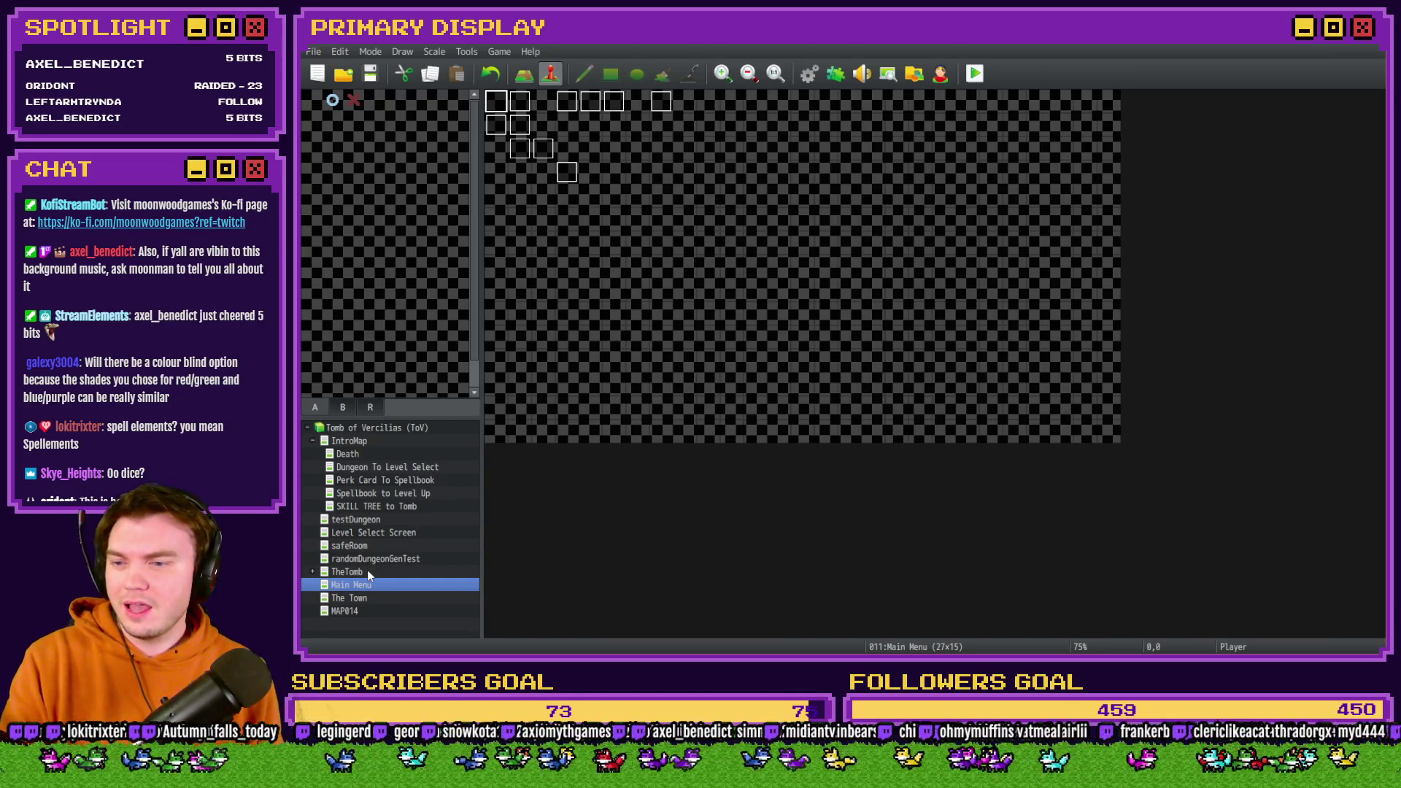
Open the Perk Card To Spellbook map from the maps under IntroMap.
left_click(382, 495)
Make tile 0,0 of the Perk Card To Spellbook map the player start position.
left_click(386, 483)
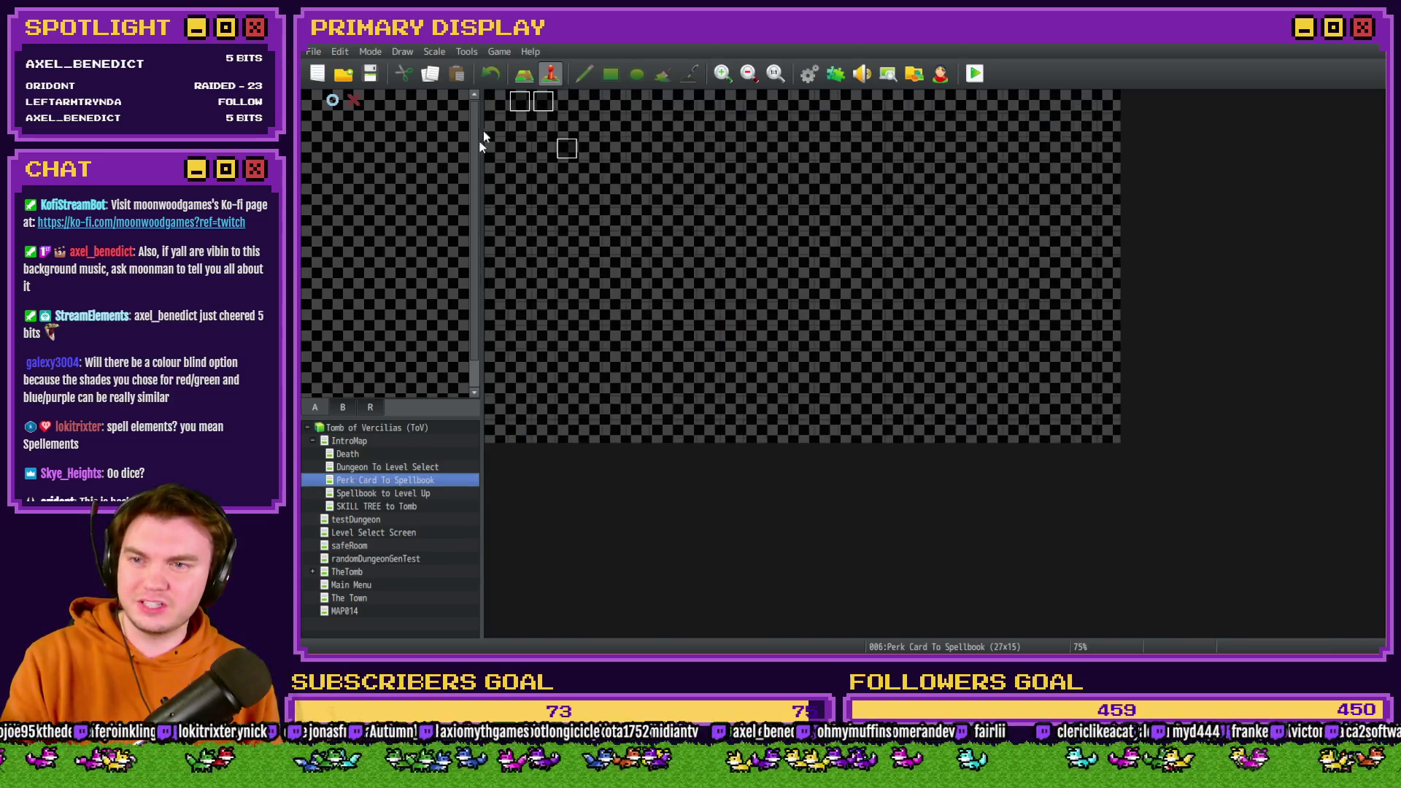
right_click(495, 100)
mouse_move(584, 277)
left_click(675, 277)
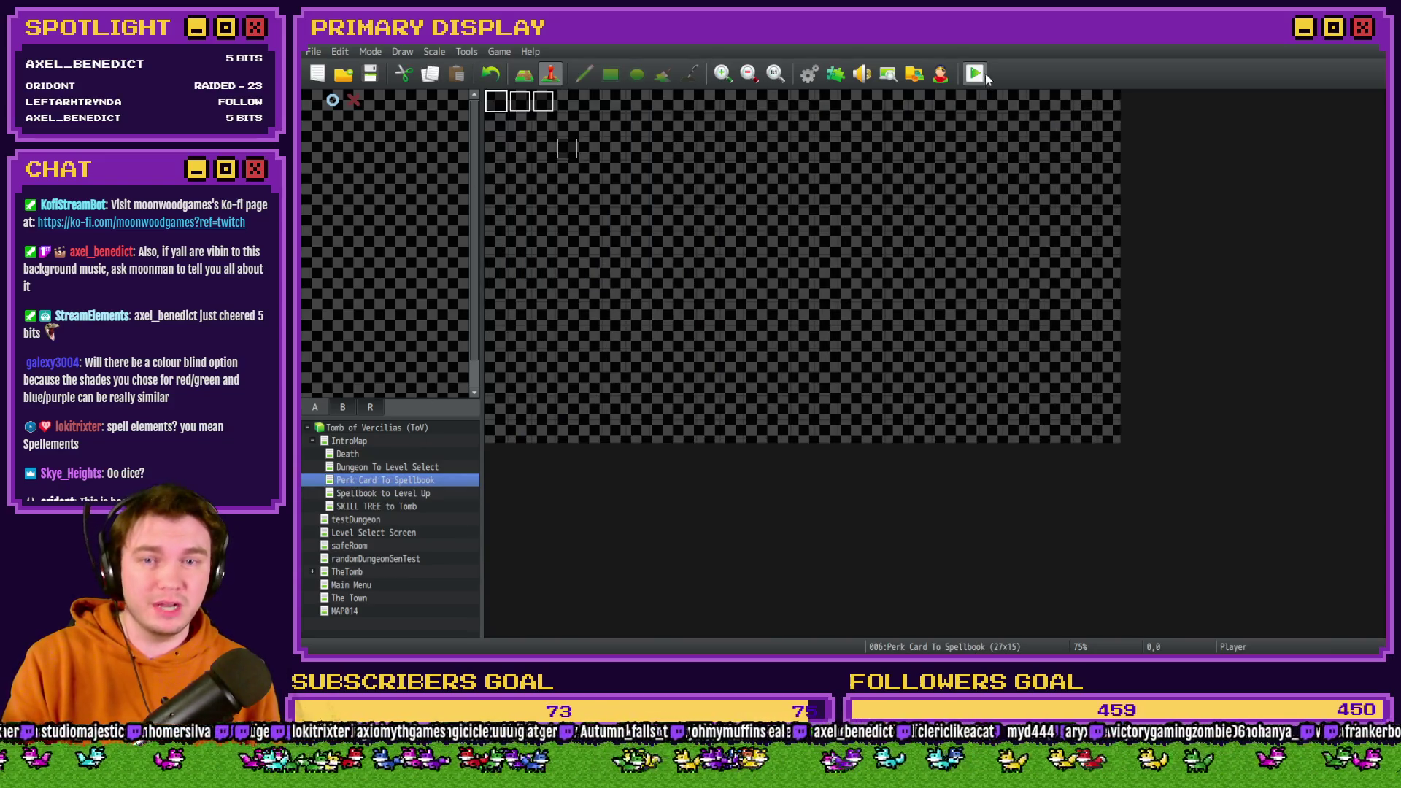
On TheTomb, insert a Break Loop before the Draw And Attack event's 20-frame wait, then playtest.
left_click(366, 571)
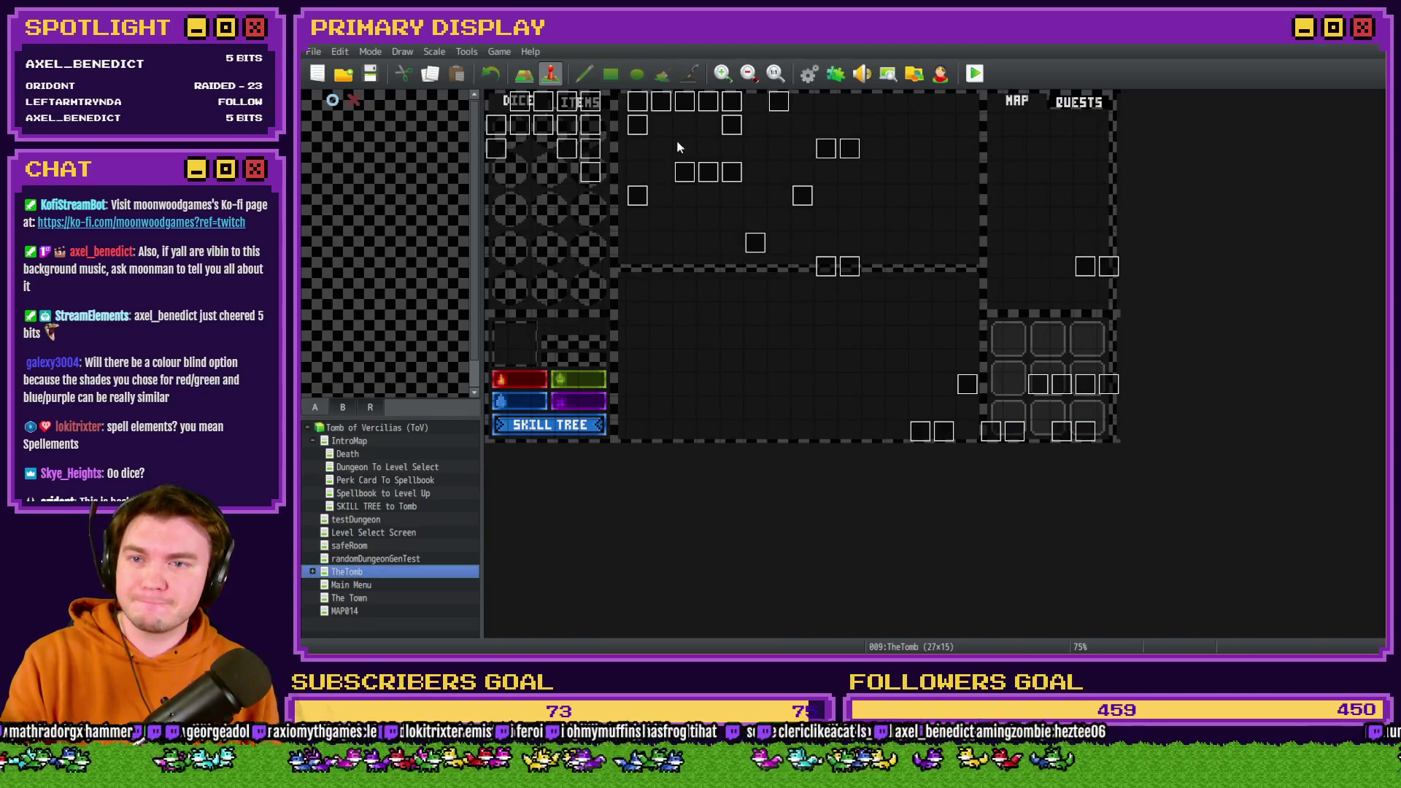
double_click(1029, 436)
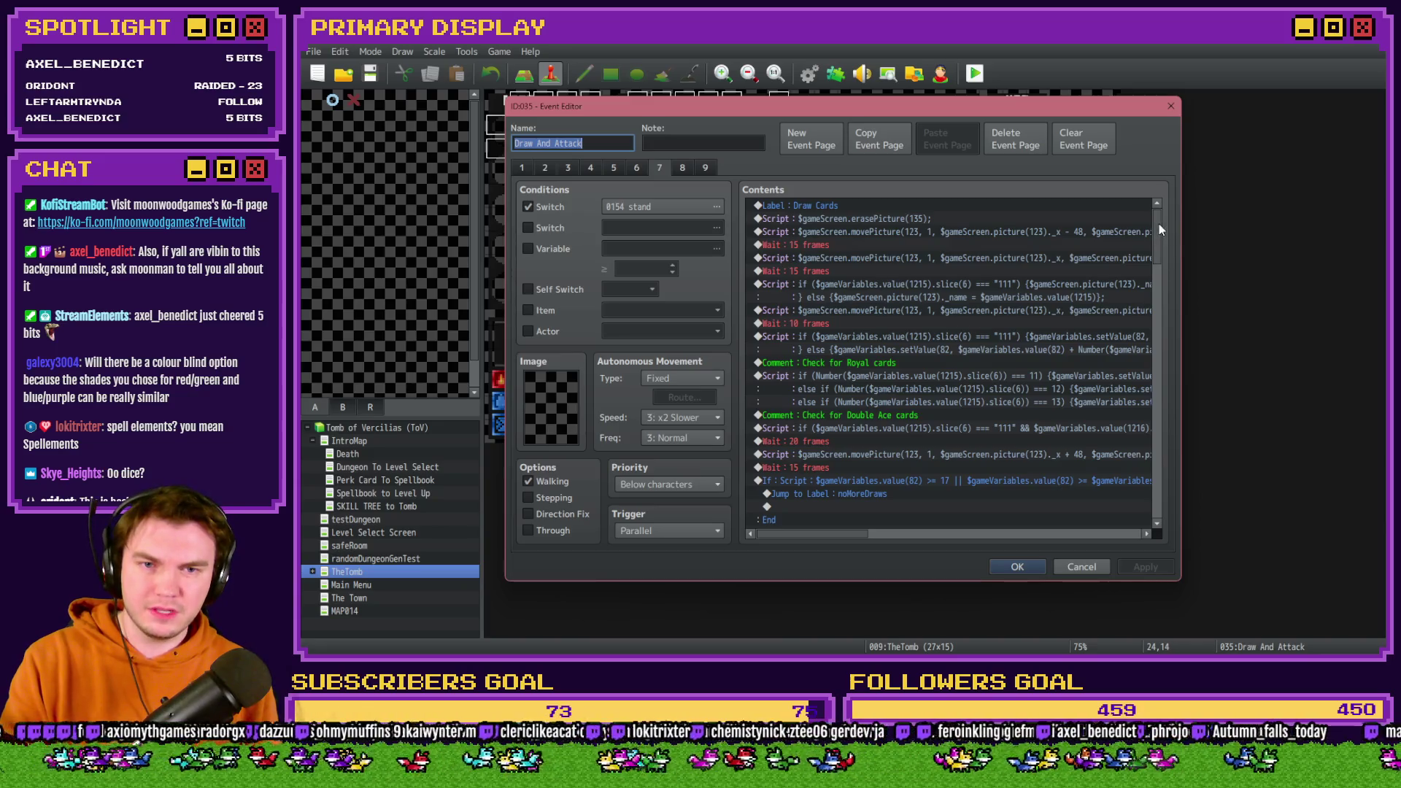
mouse_move(1158, 223)
left_mouse_down()
mouse_move(1174, 365)
mouse_move(1159, 415)
left_mouse_up()
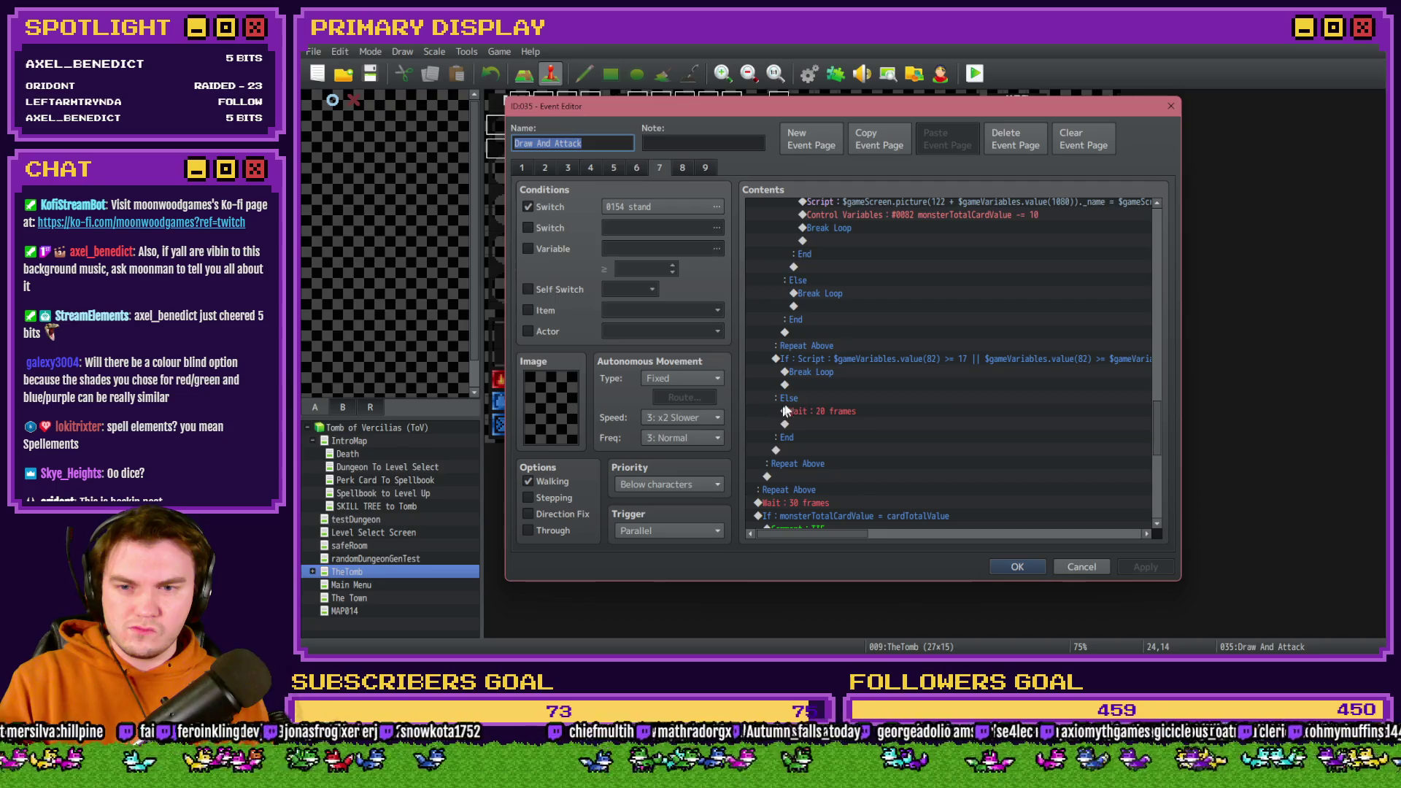
left_click(816, 411)
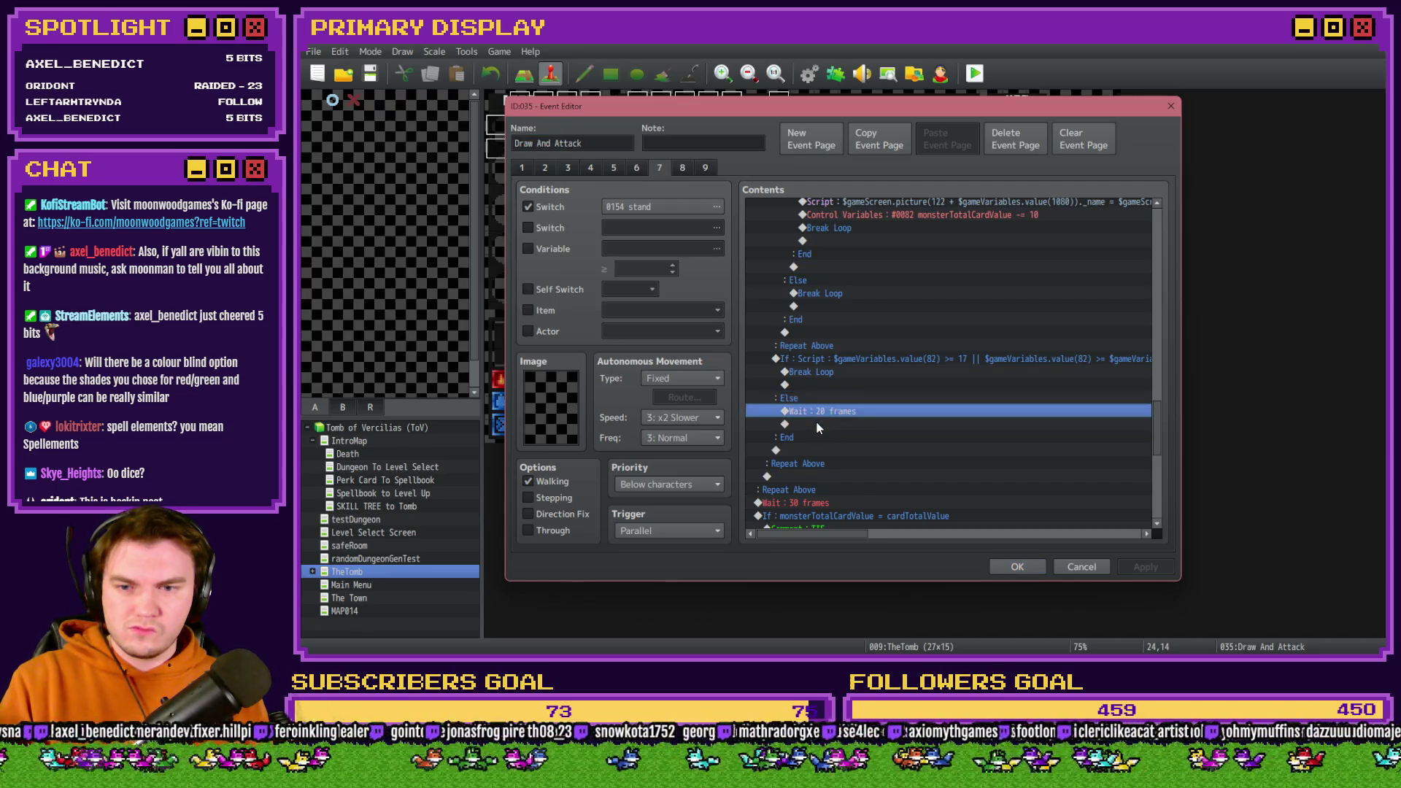
double_click(817, 422)
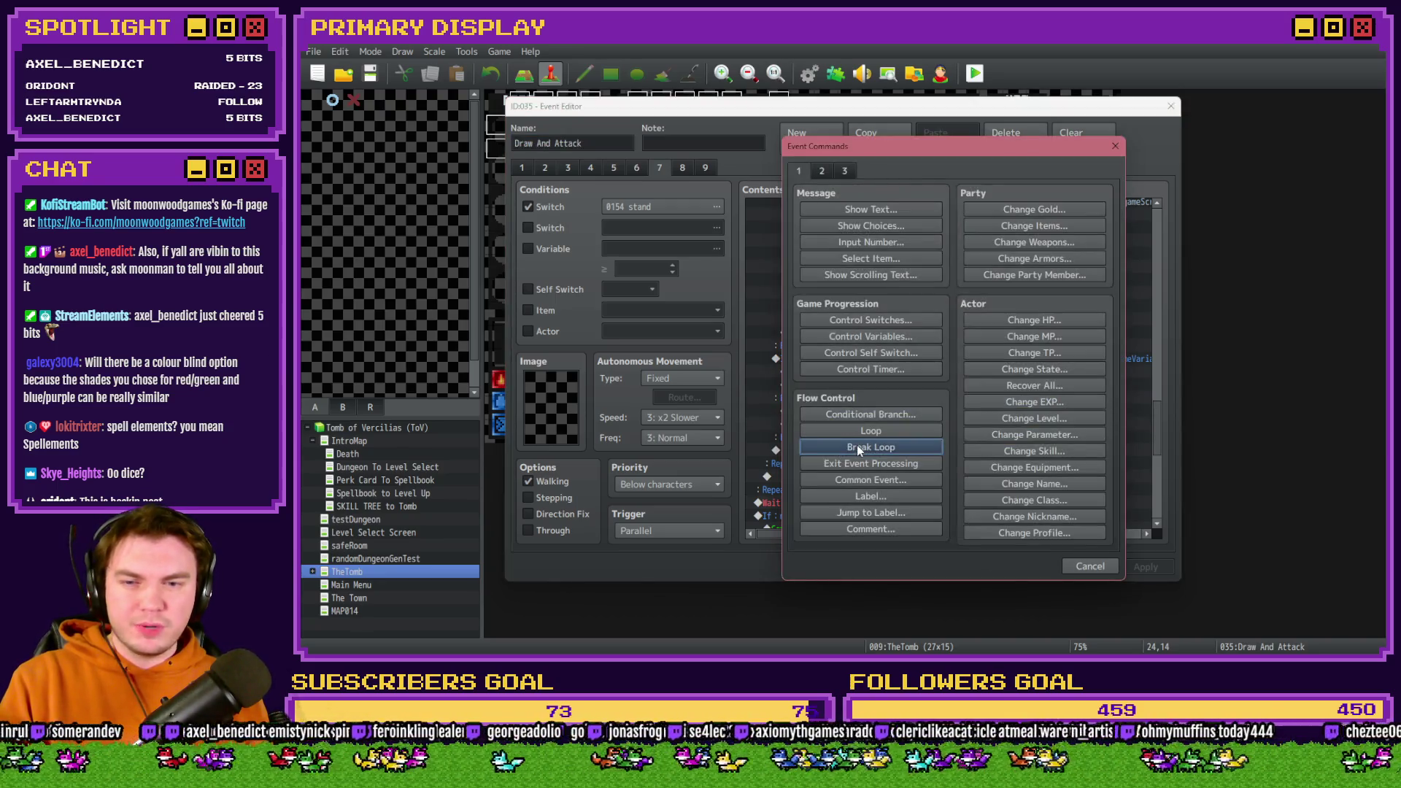
left_click(862, 447)
left_click(1010, 565)
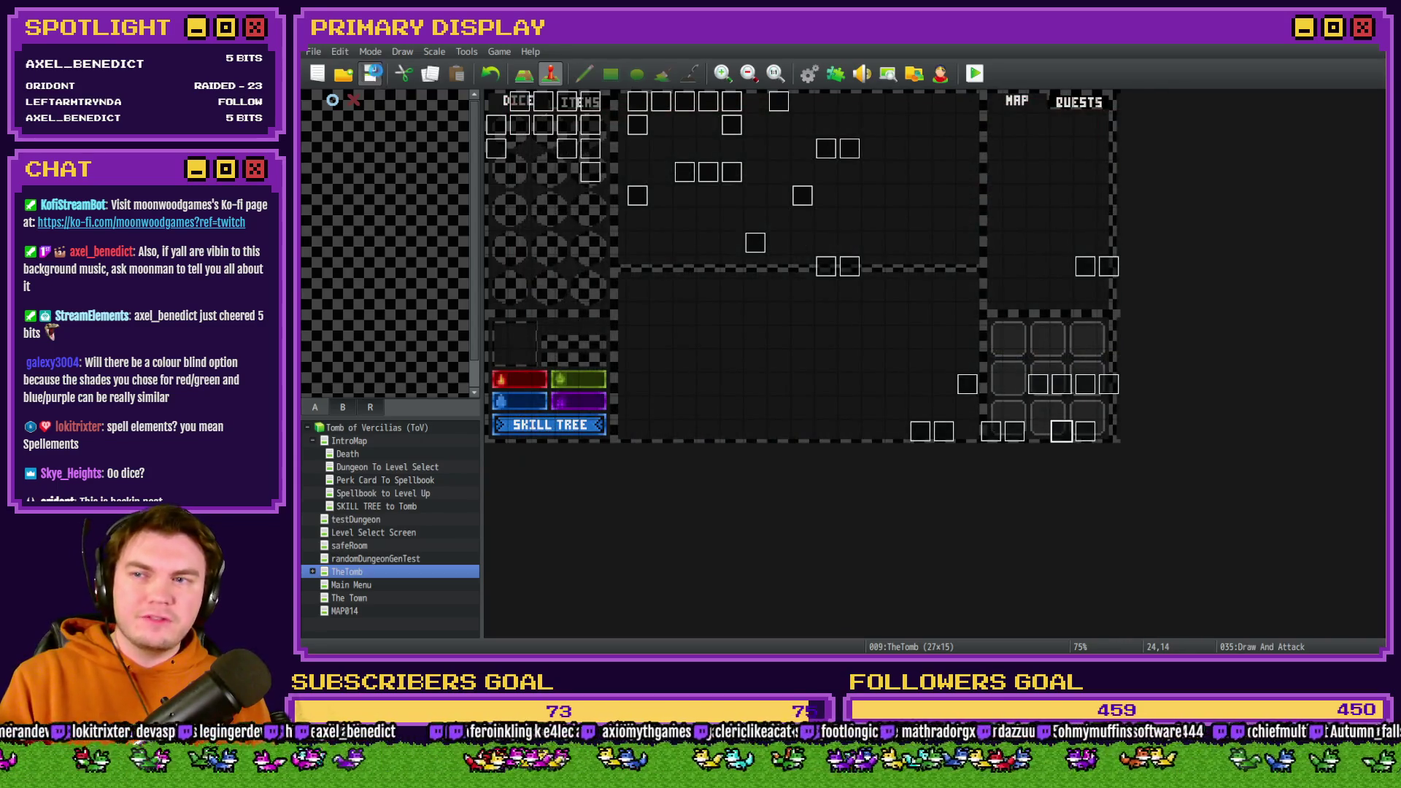
left_click(975, 73)
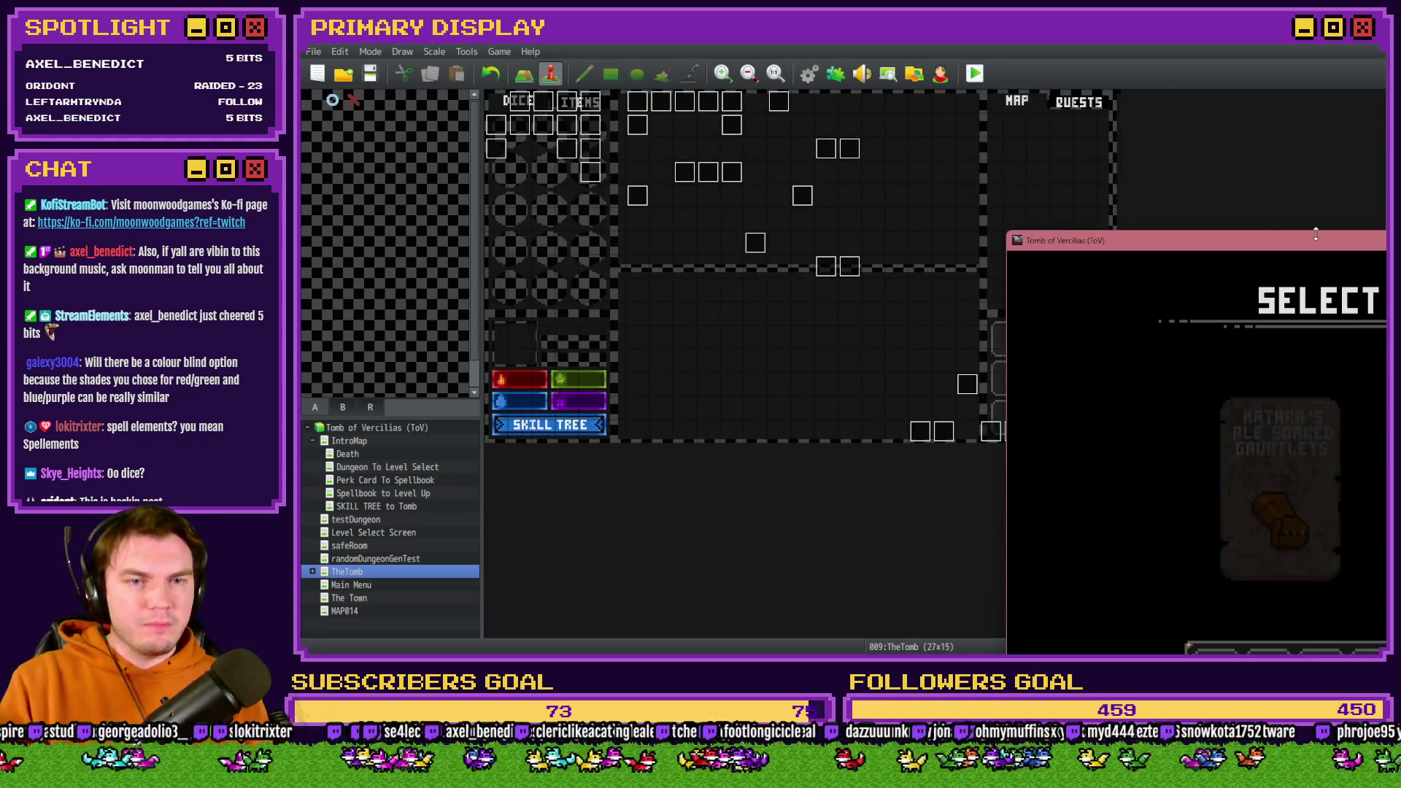
Play fullscreen into the monster encounter, STAND on the hand, and close the game after the TypeError.
key("F4")
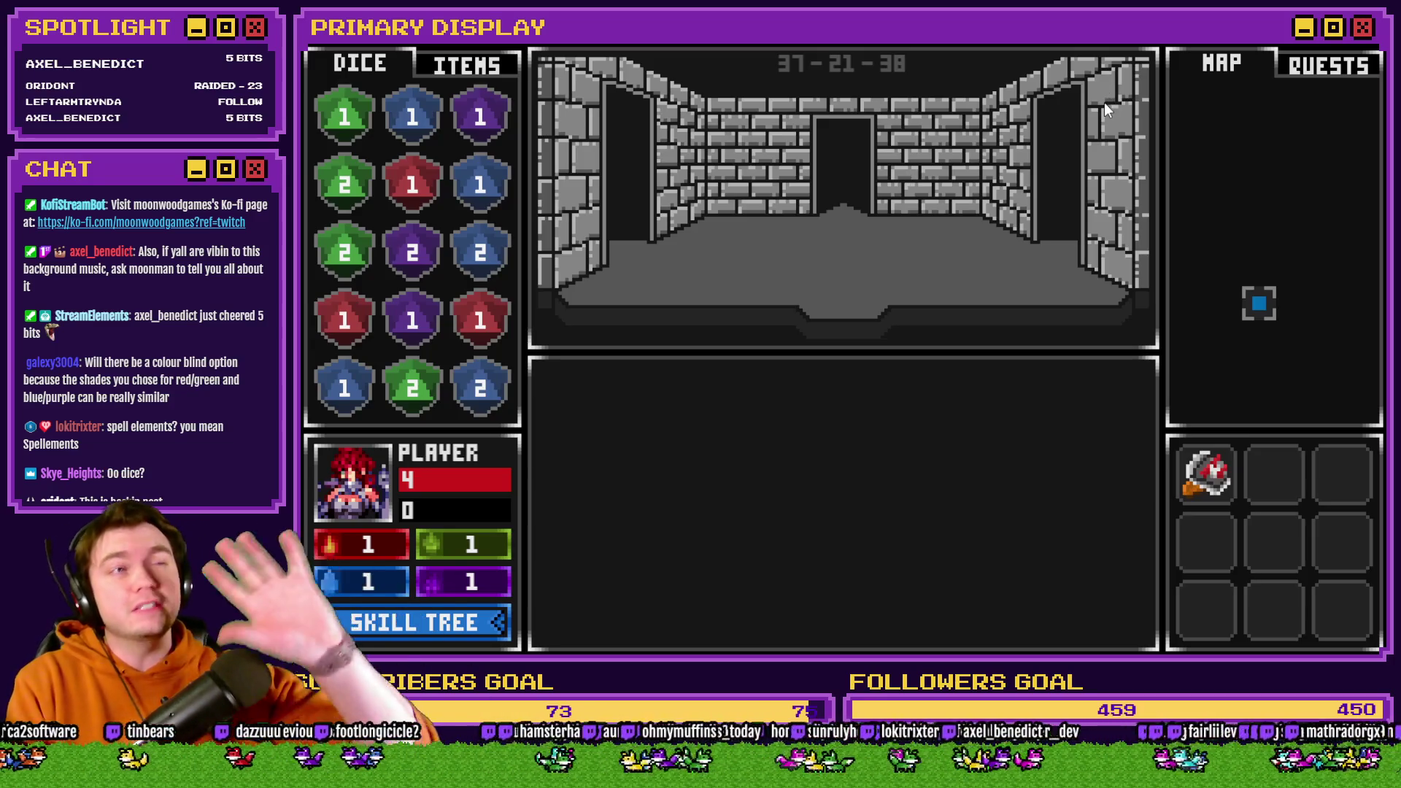
key("w")
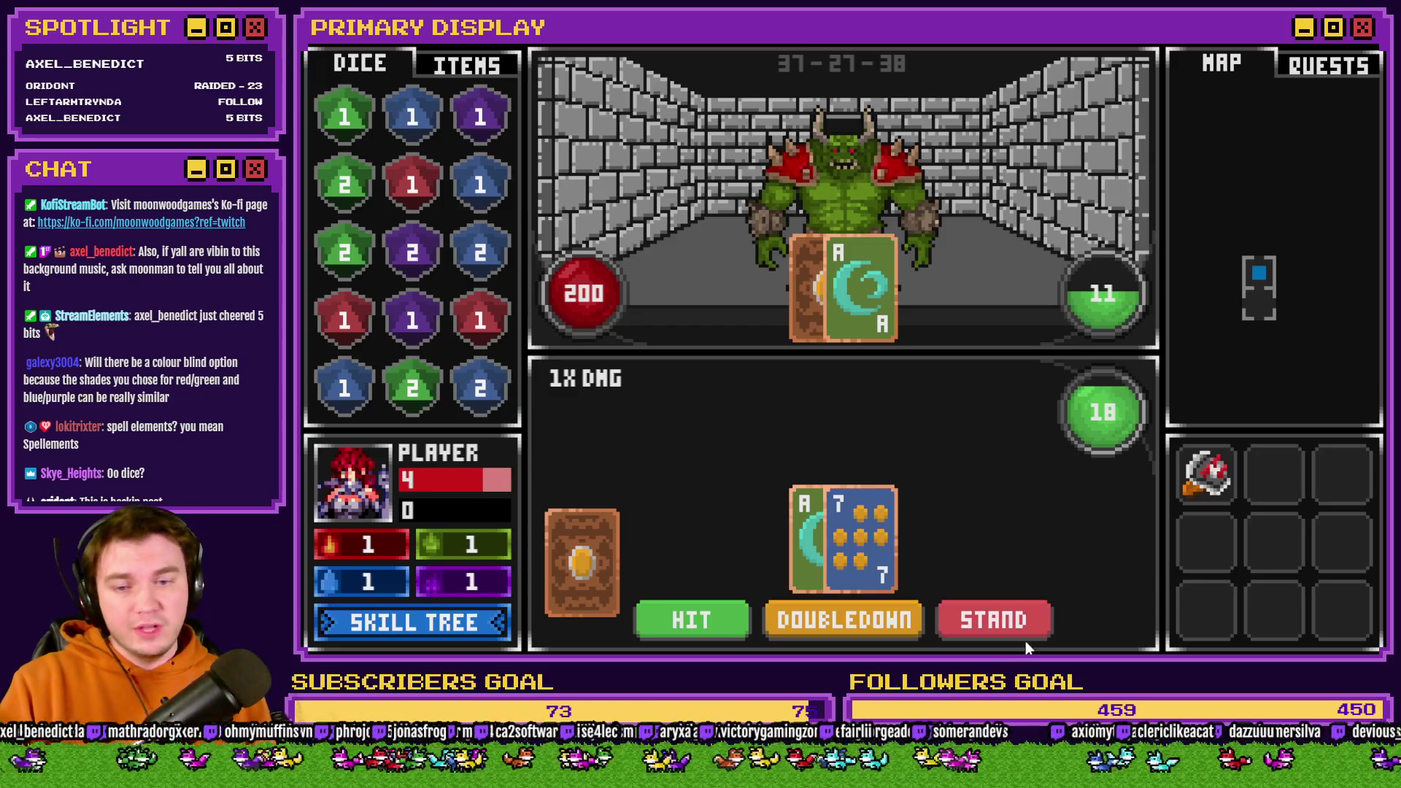
left_click(1008, 627)
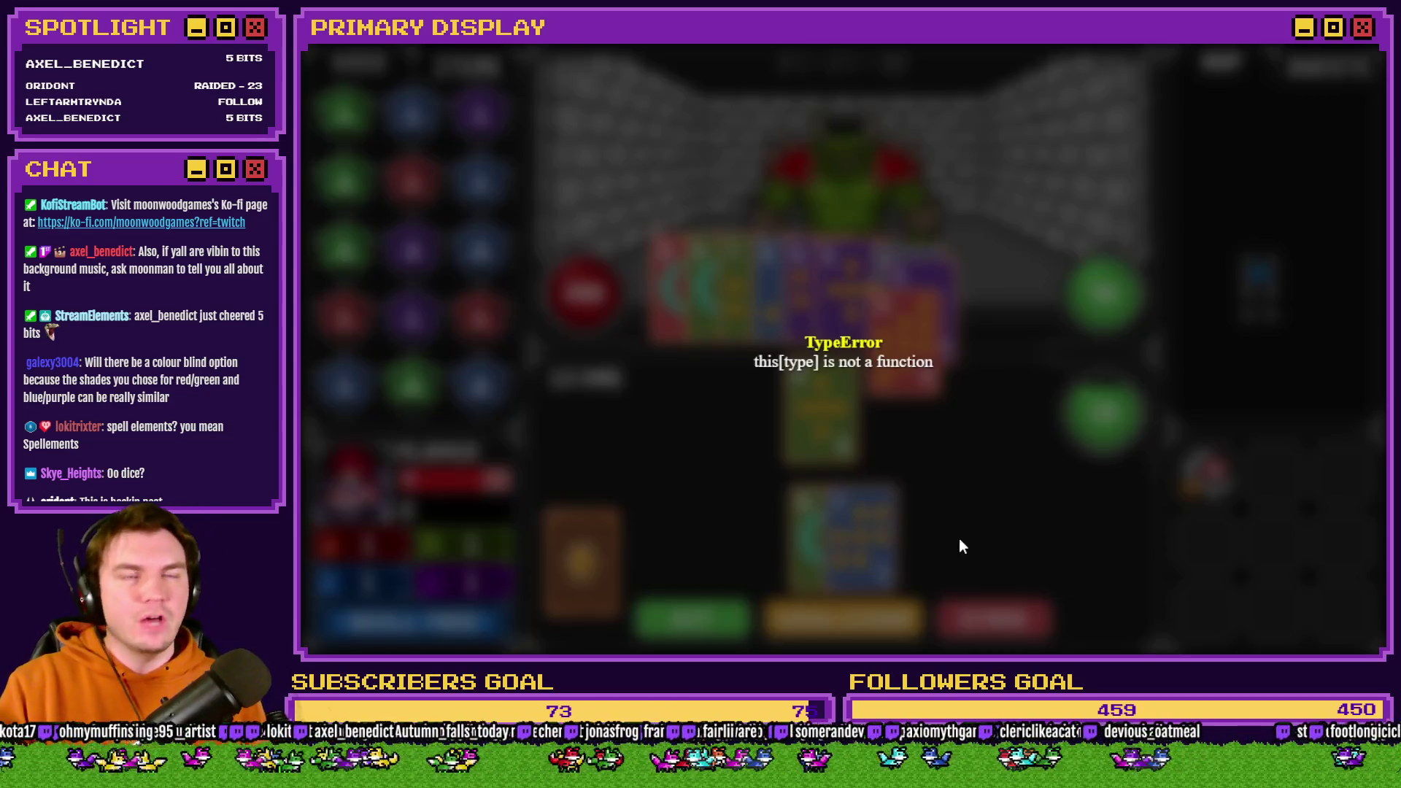
key("alt+F4")
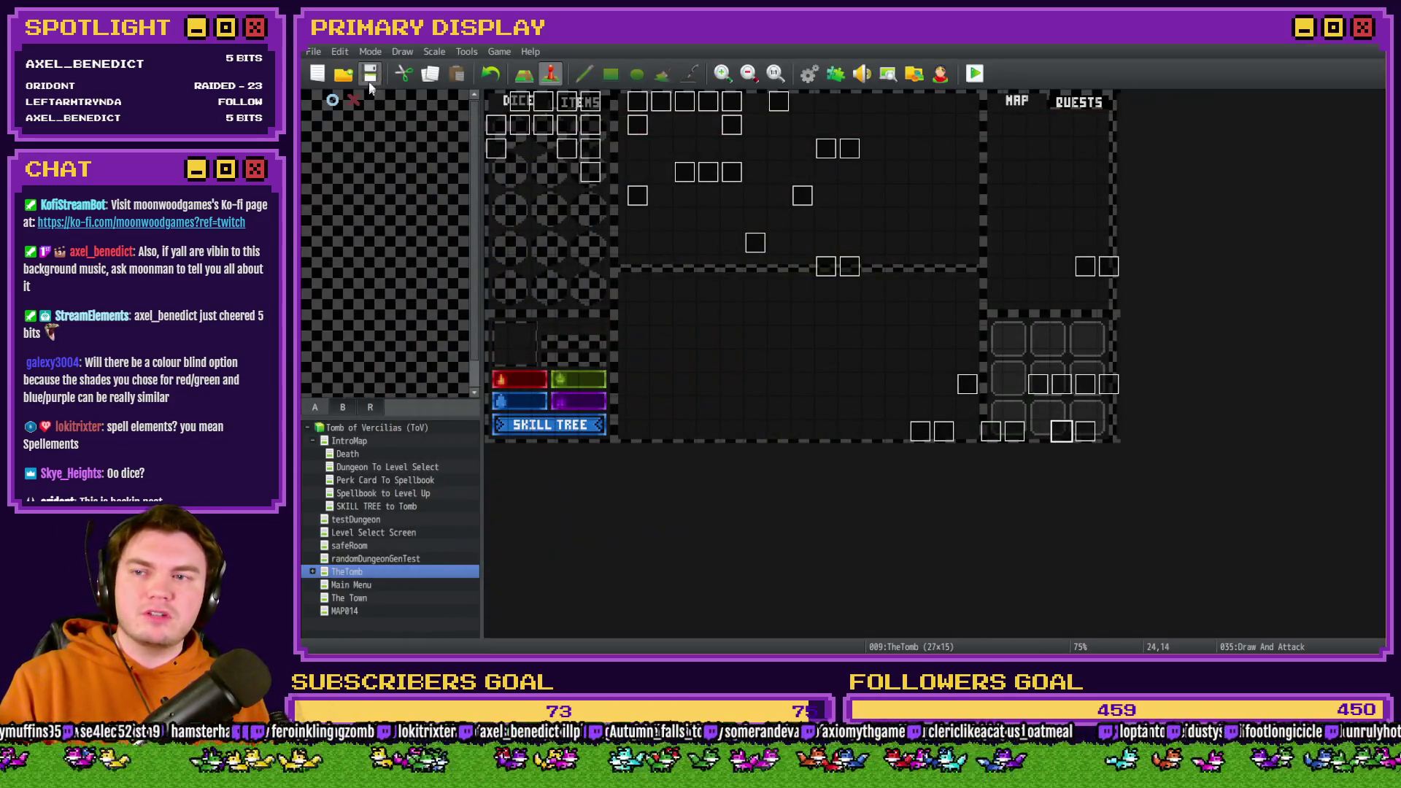
double_click(1062, 420)
left_click(586, 172)
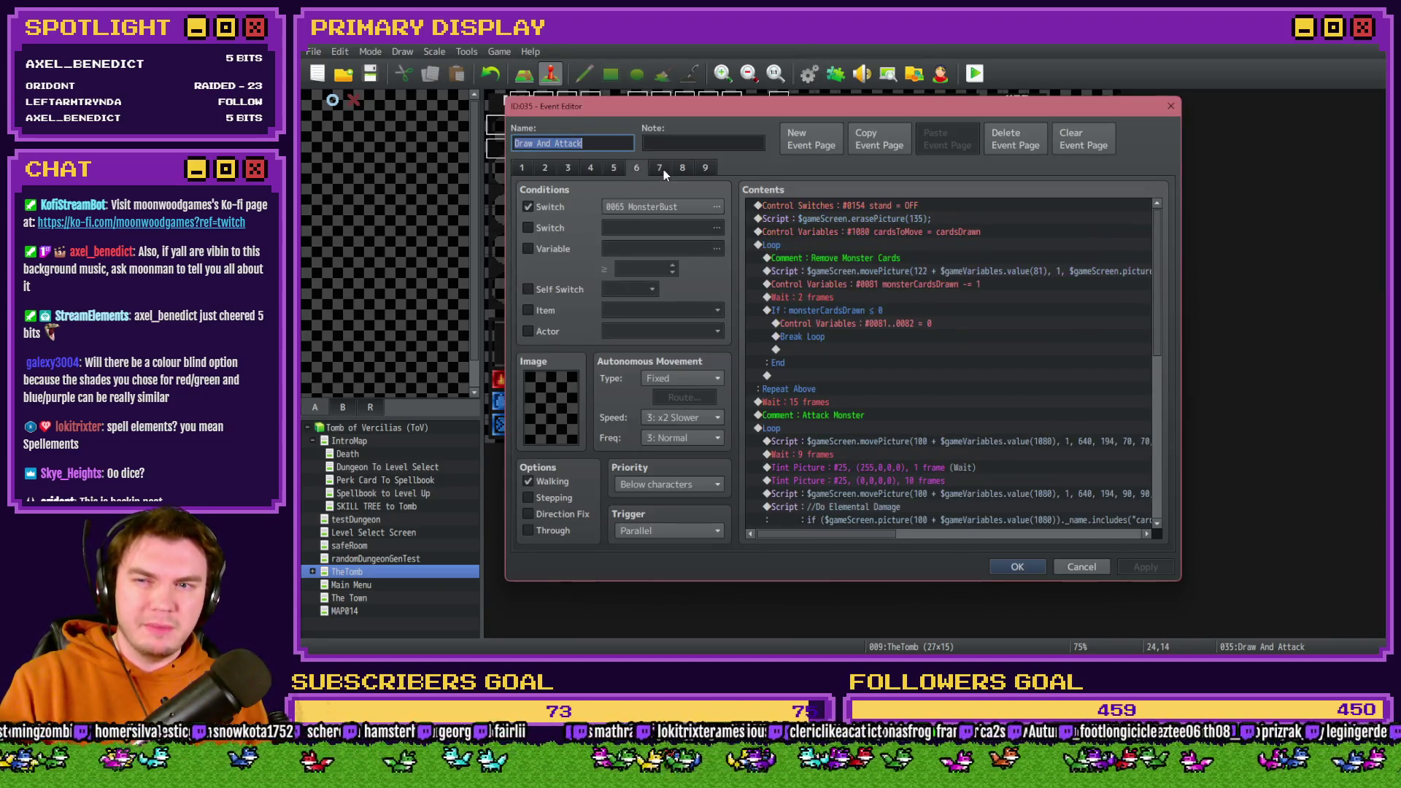
left_click(661, 168)
left_click_drag(1158, 235, 1161, 278)
scroll(851, 276, "up", 2)
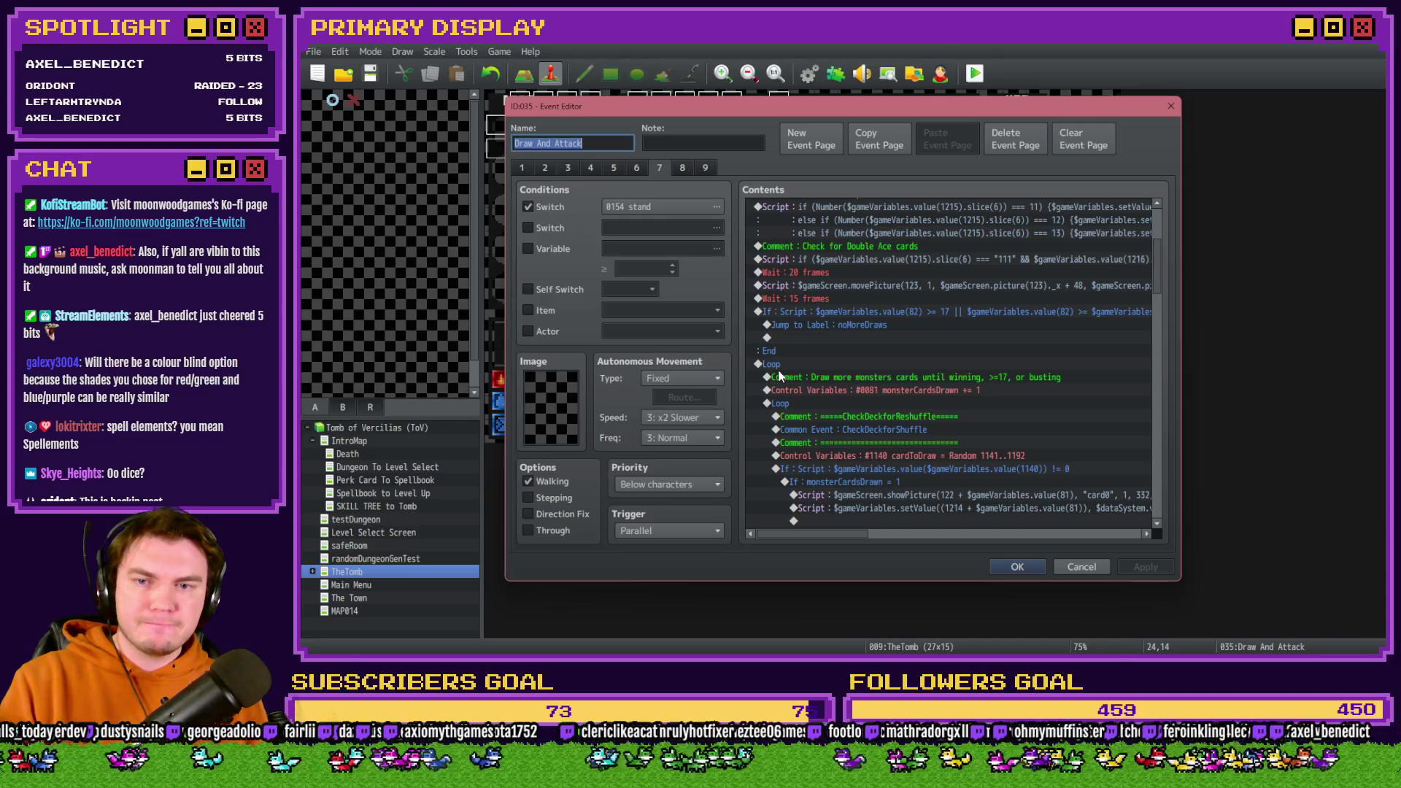
left_click(774, 366)
mouse_move(1157, 290)
left_mouse_down()
mouse_move(1171, 467)
mouse_move(1179, 303)
left_mouse_up()
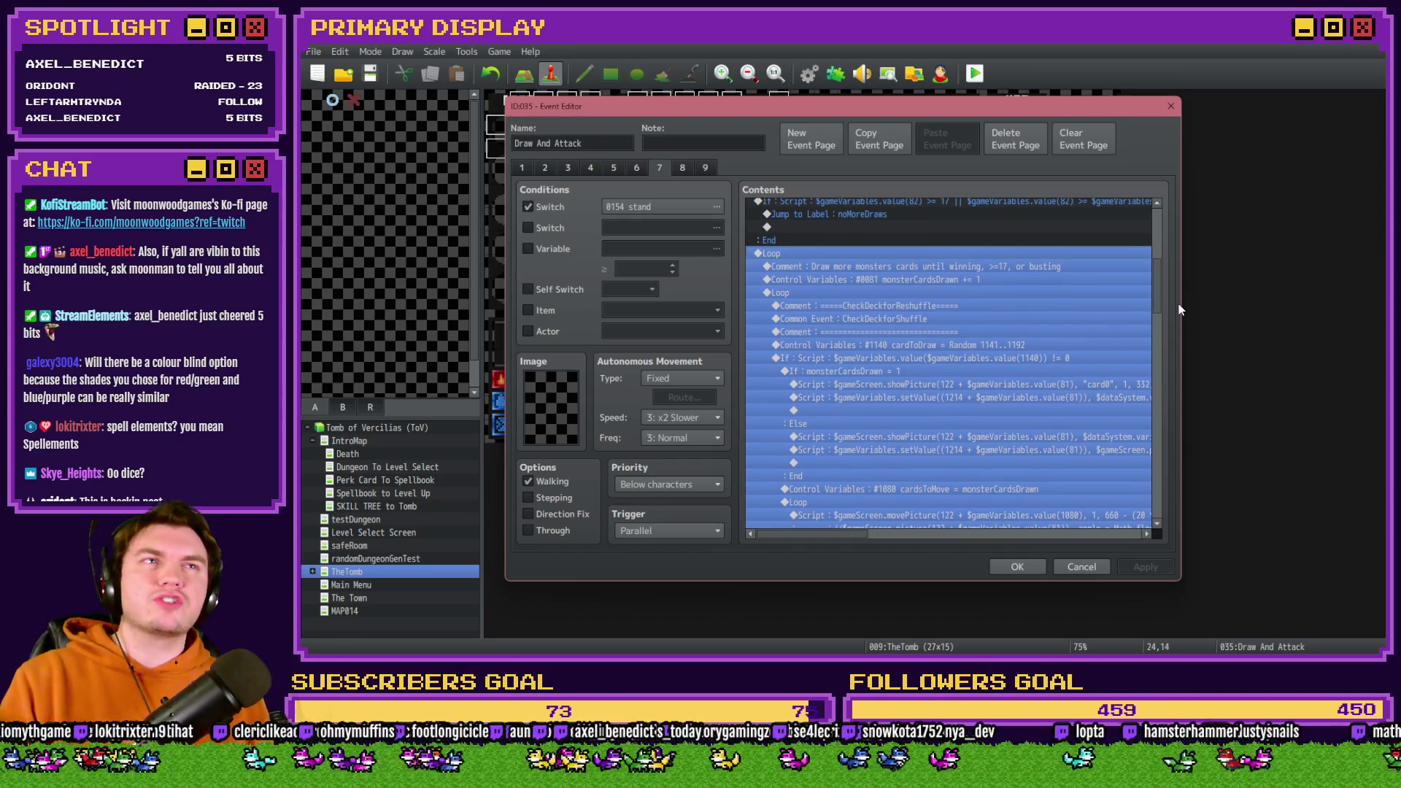
mouse_move(1179, 304)
left_mouse_down()
mouse_move(1153, 456)
mouse_move(1178, 349)
mouse_move(1157, 291)
left_mouse_up()
key("alt+Tab")
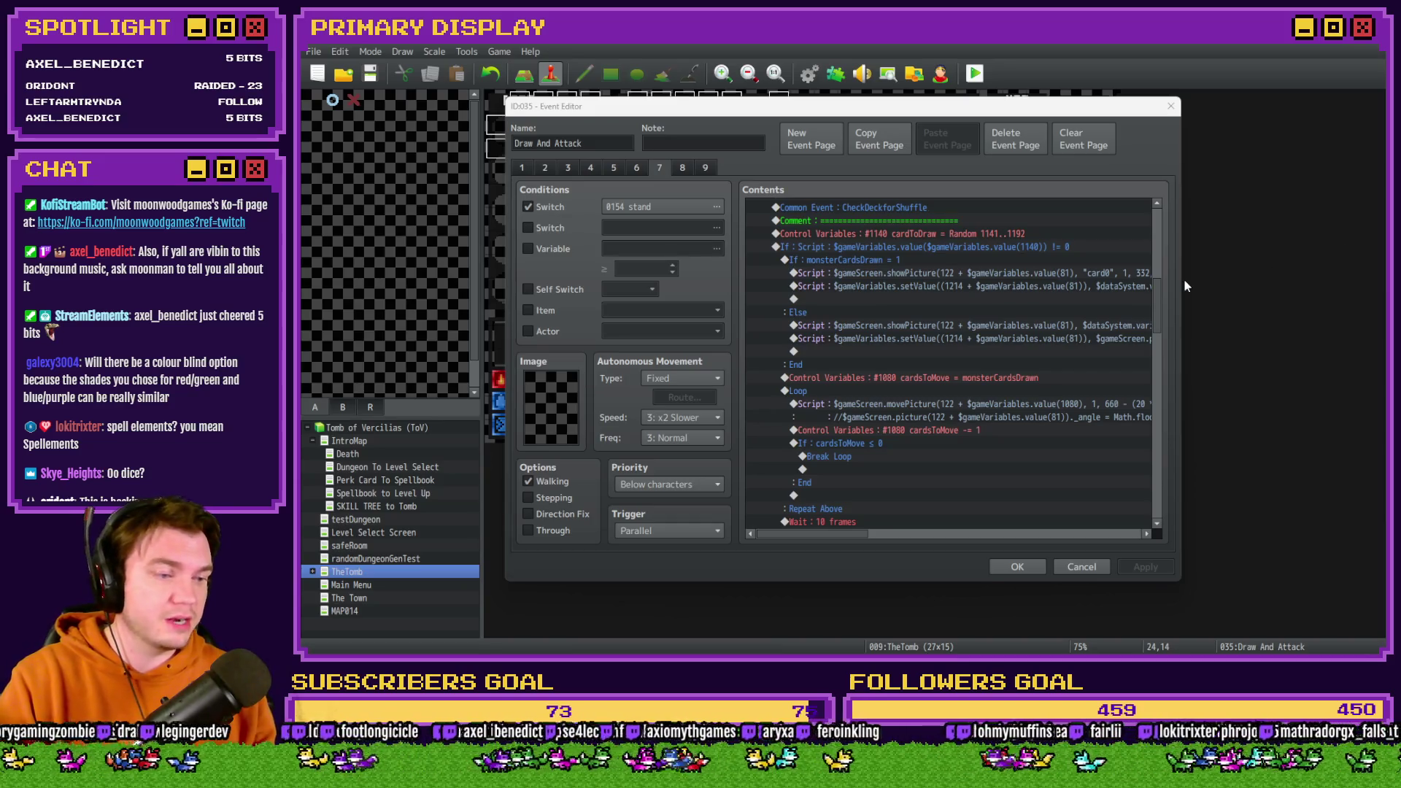
left_click(909, 443)
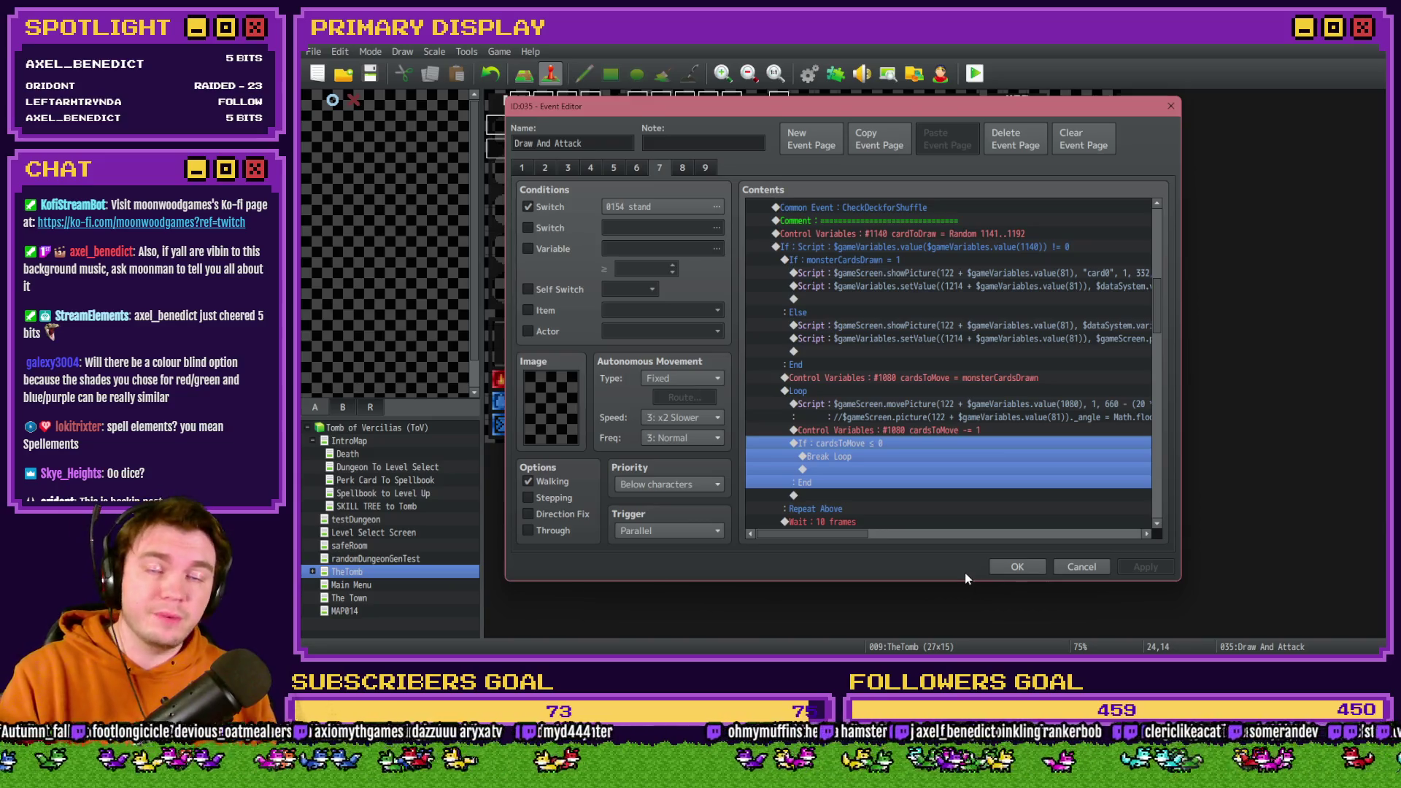
left_click(1022, 567)
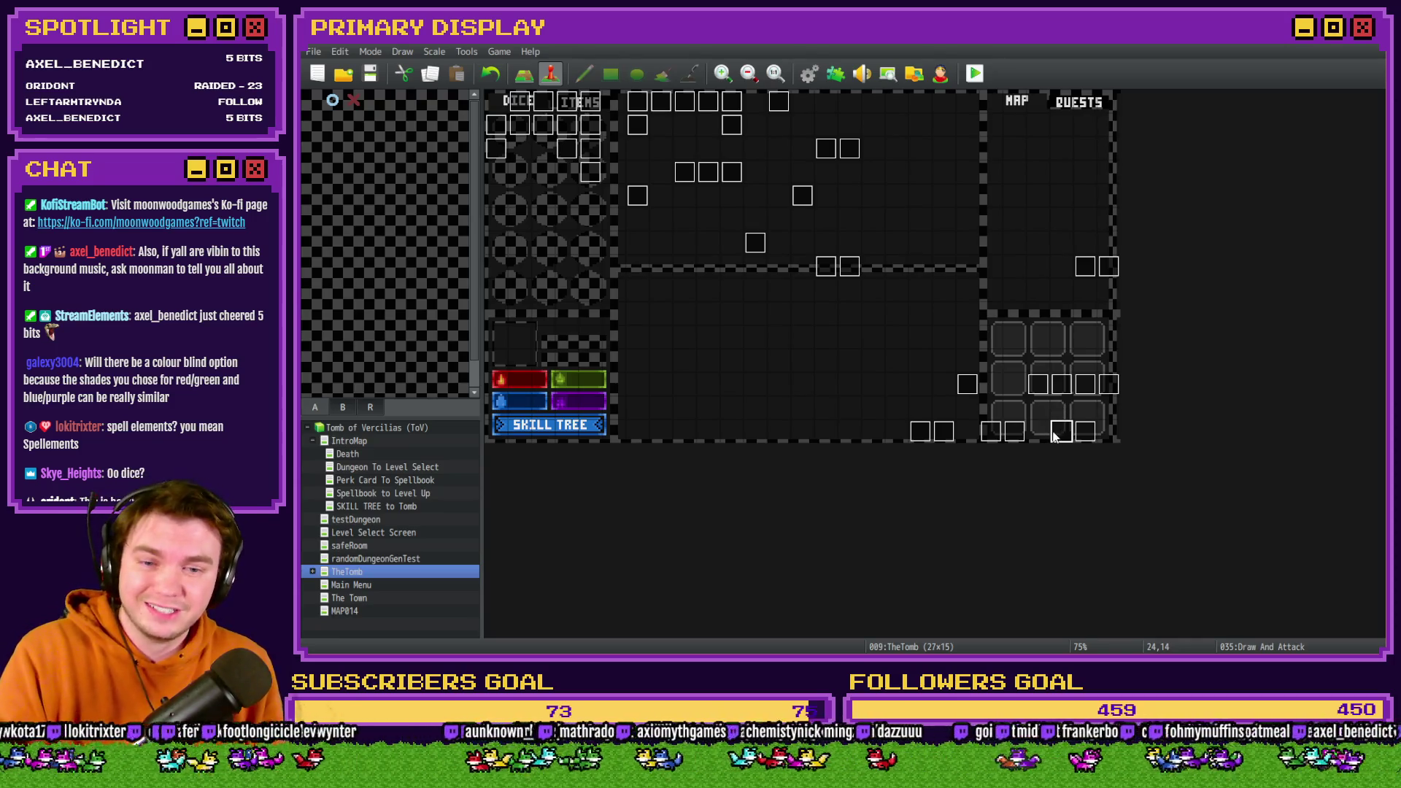
double_click(1062, 430)
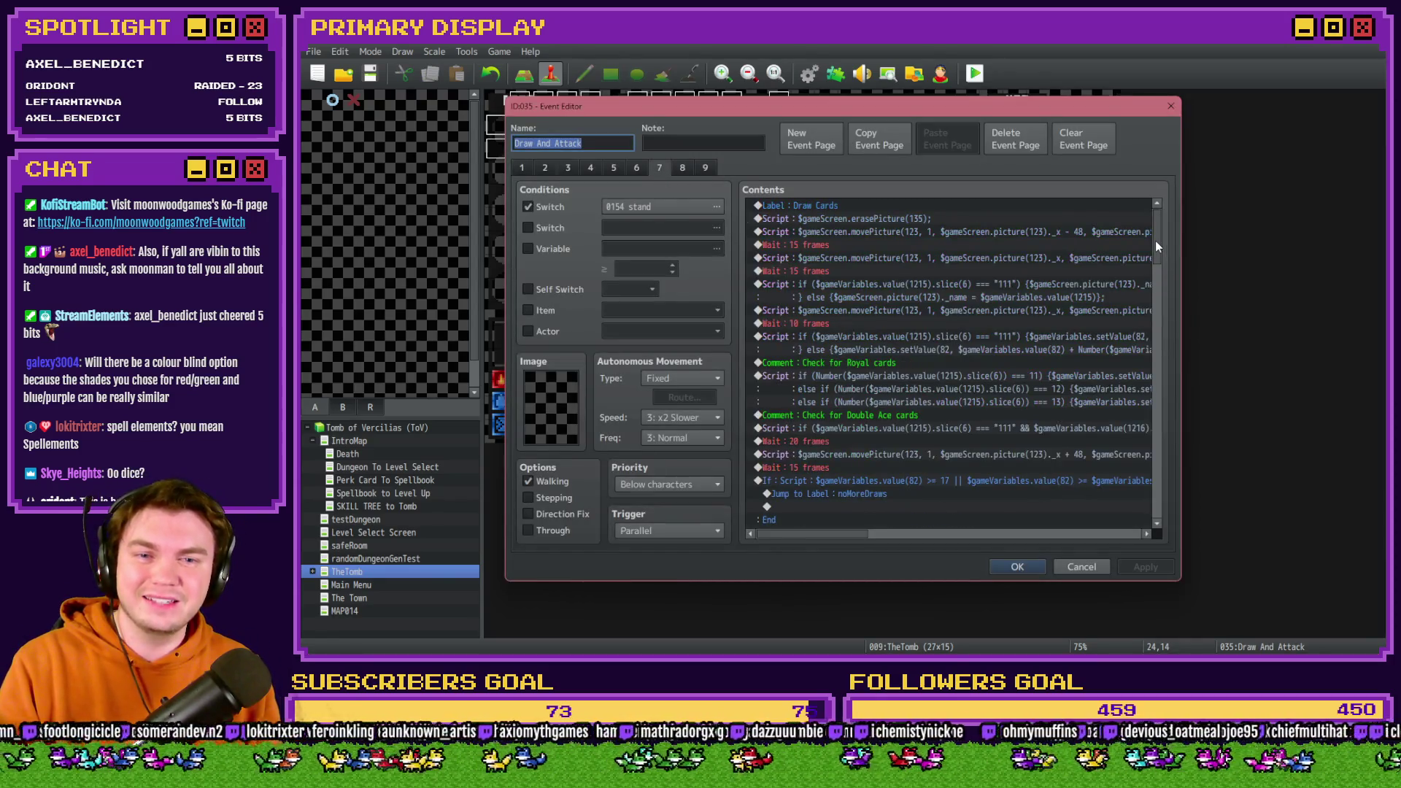
mouse_move(1155, 240)
left_mouse_down()
mouse_move(1176, 466)
mouse_move(1164, 279)
left_mouse_up()
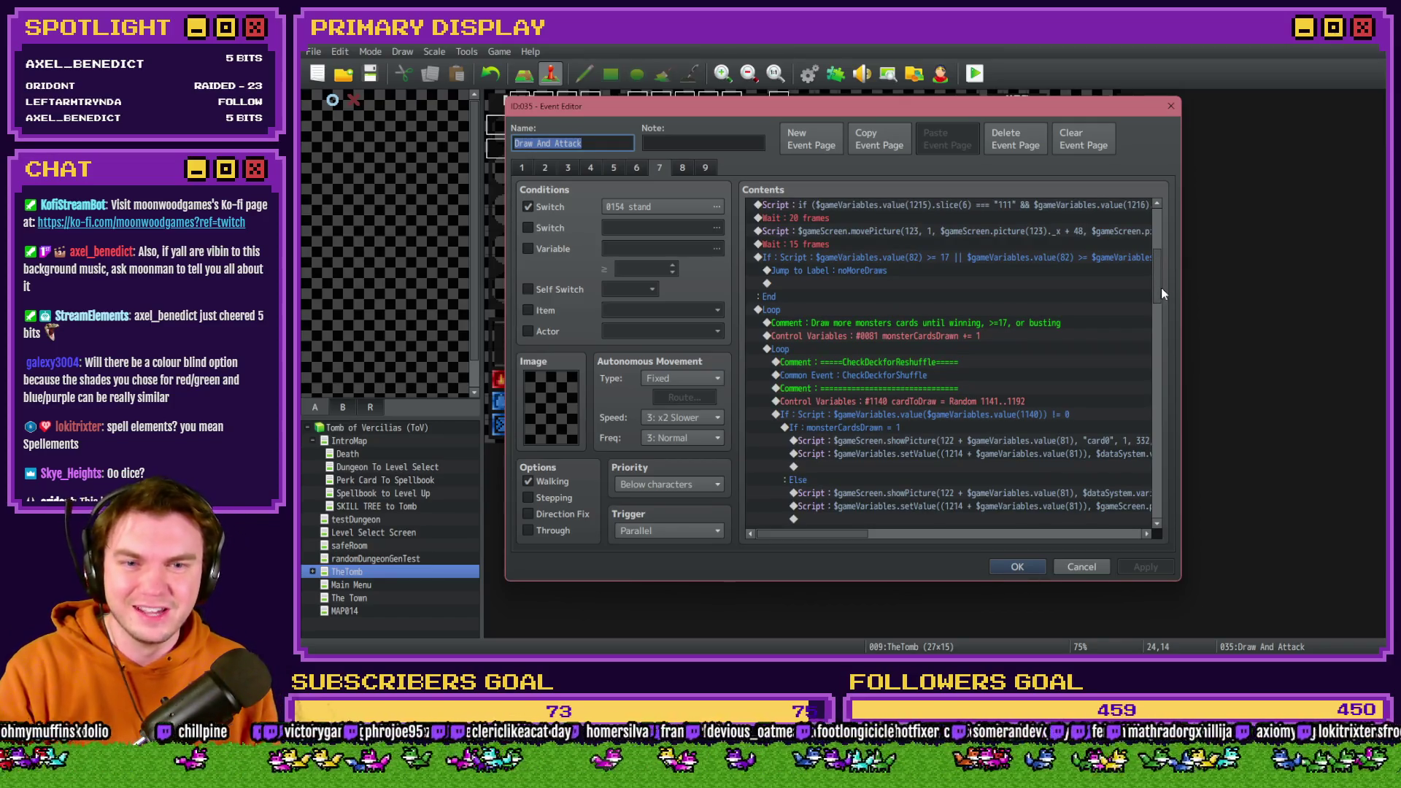
left_click_drag(1162, 287, 1156, 373)
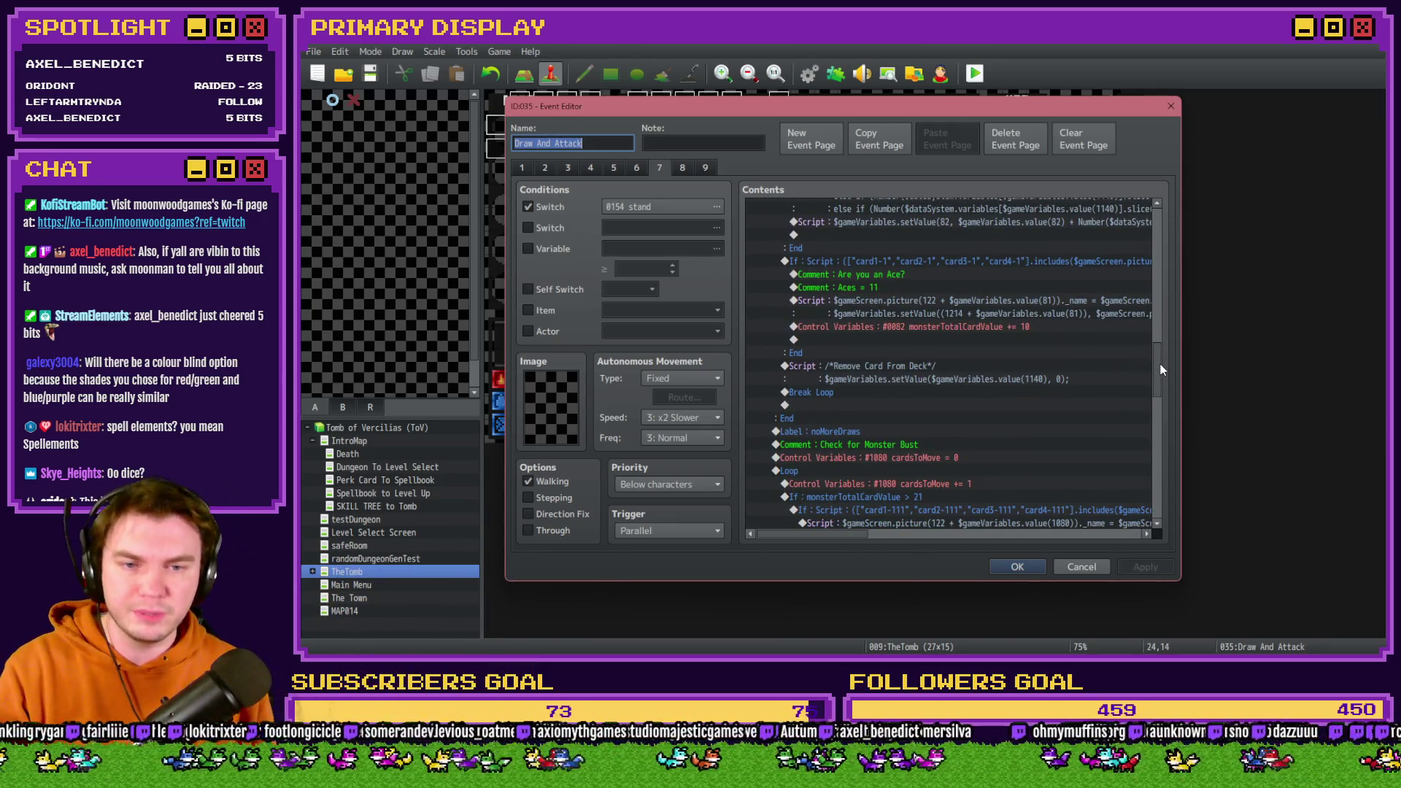
left_click_drag(1161, 365, 1159, 366)
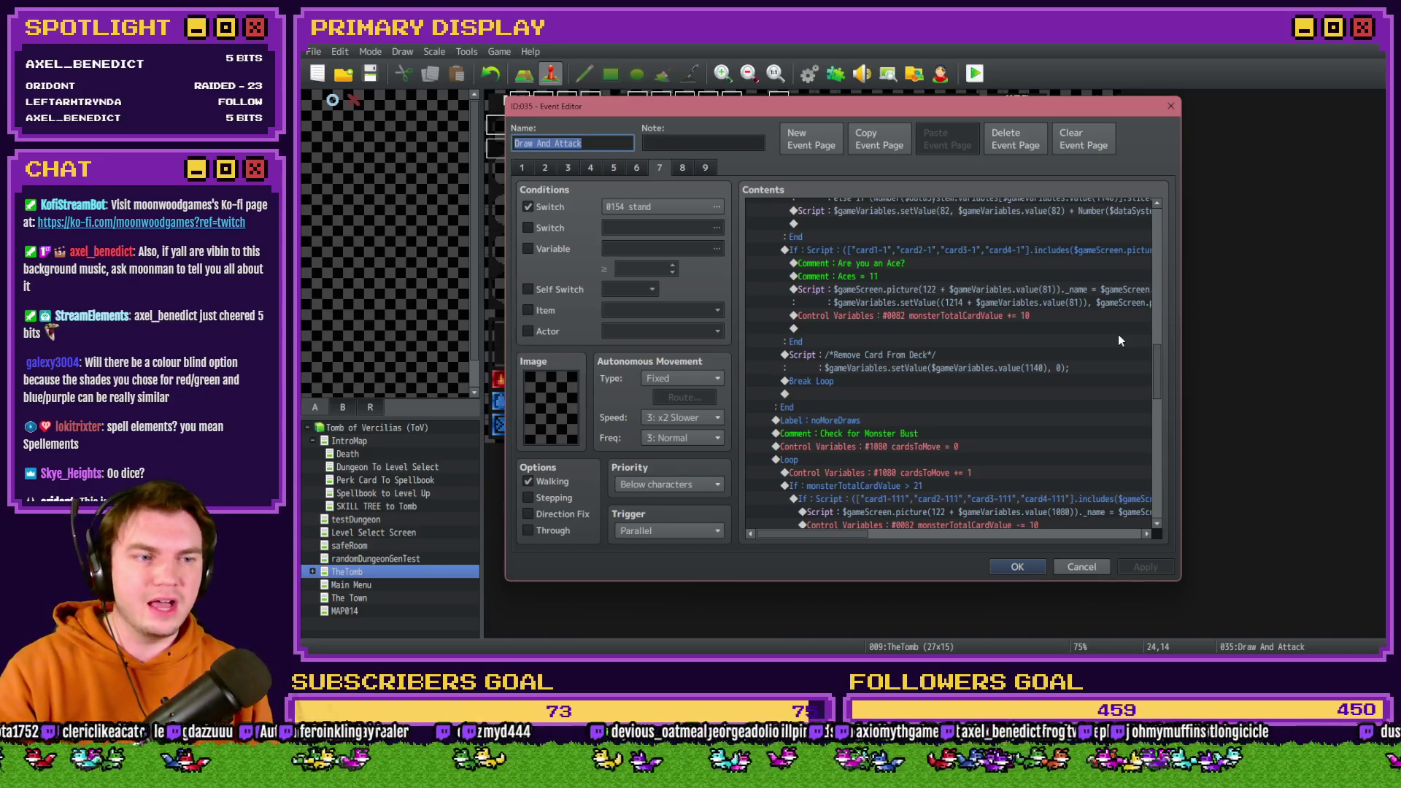
key("alt+Tab")
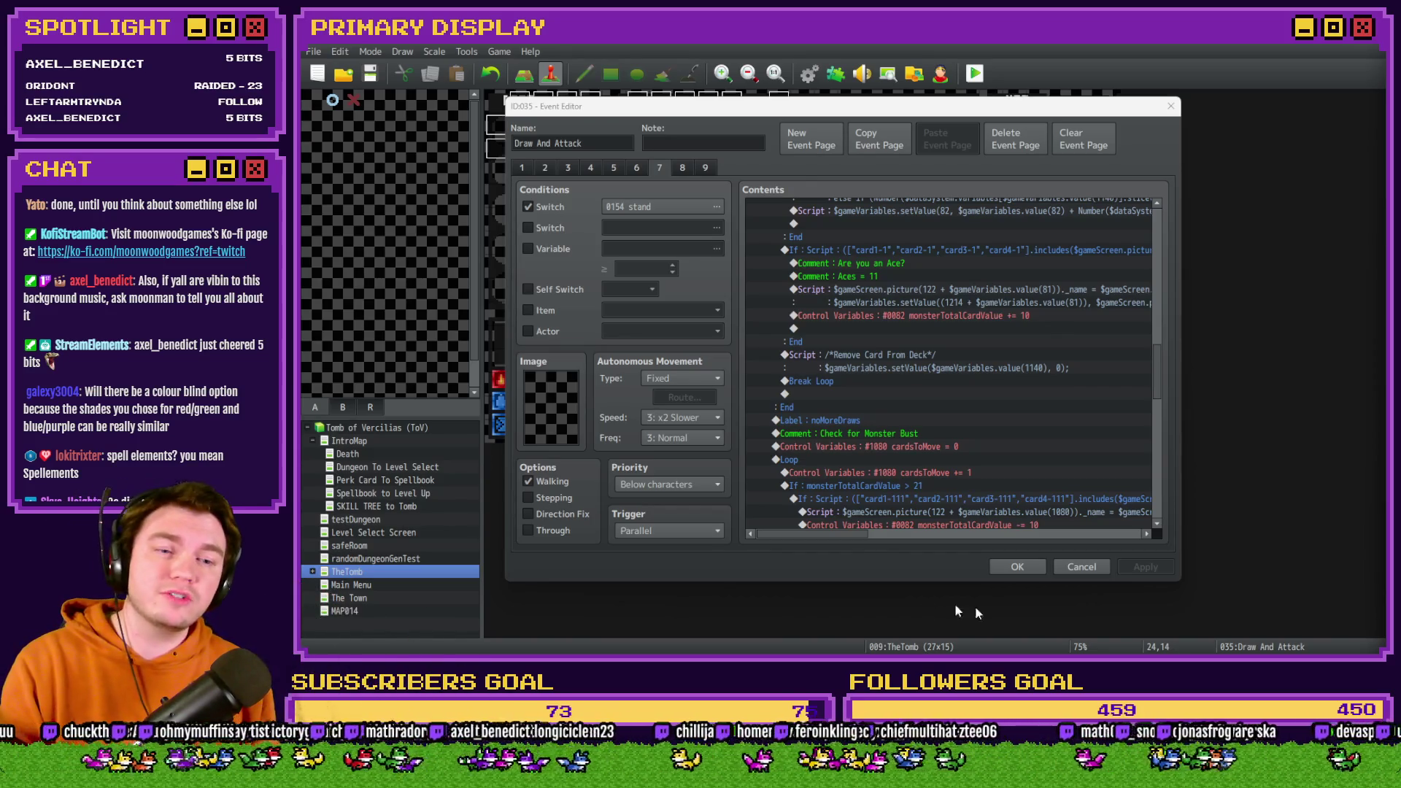
left_click(1017, 566)
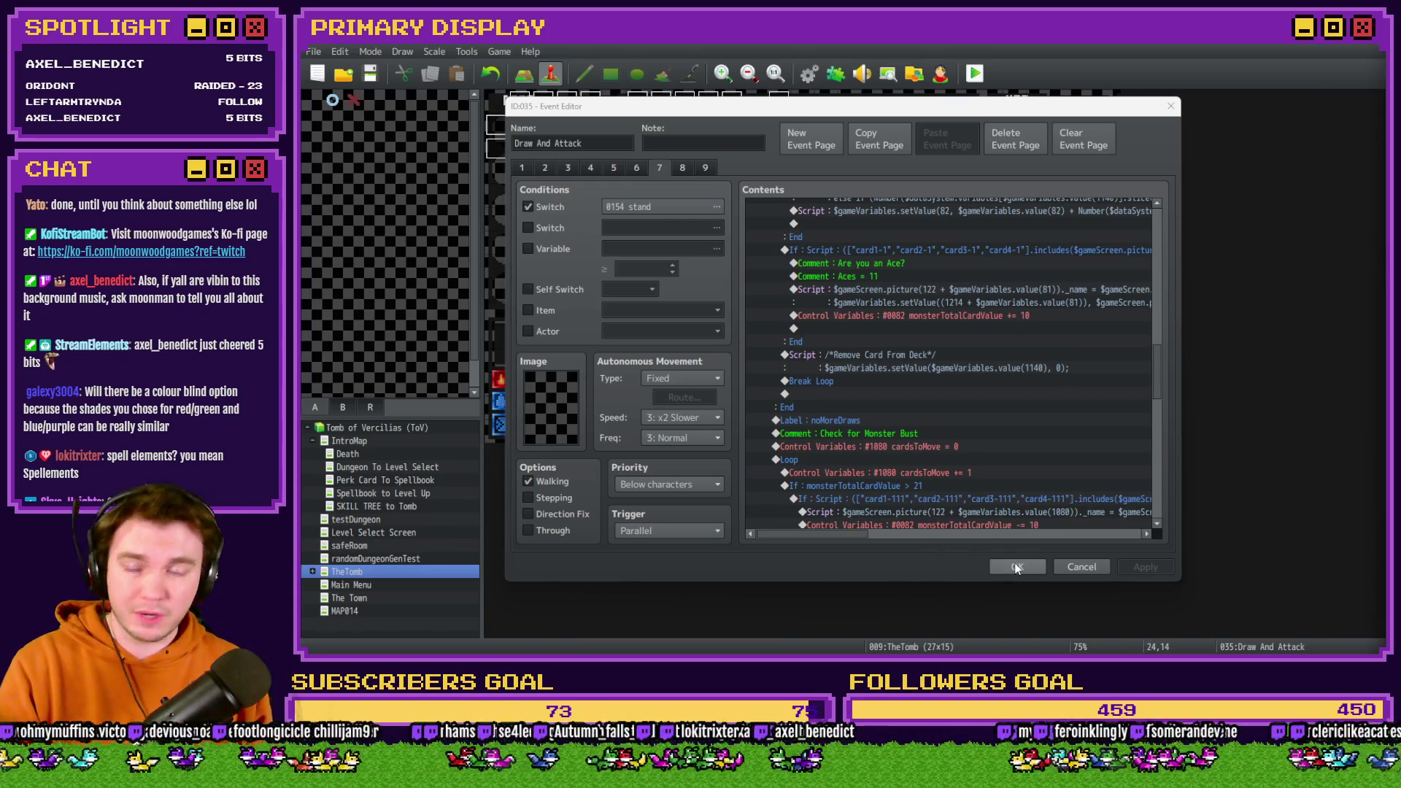